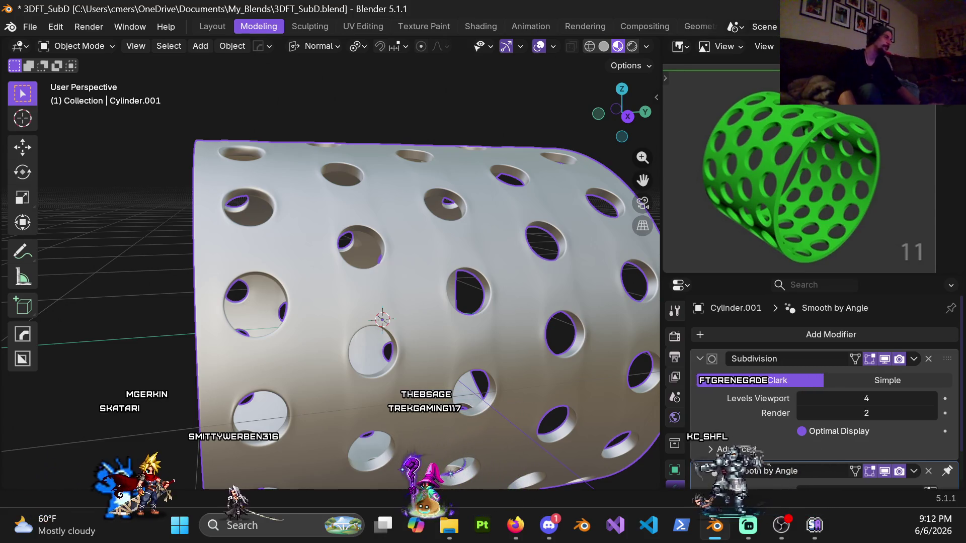
Put the perforated cylinder in Edit Mode and set Subdivision Levels Viewport to 0
key(ctrl+Tab)
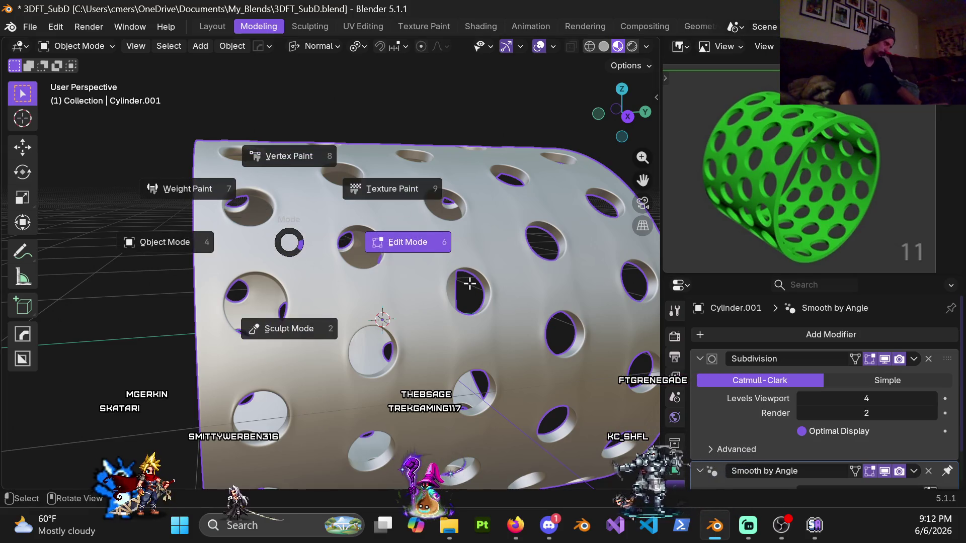
click(469, 283)
click(857, 400)
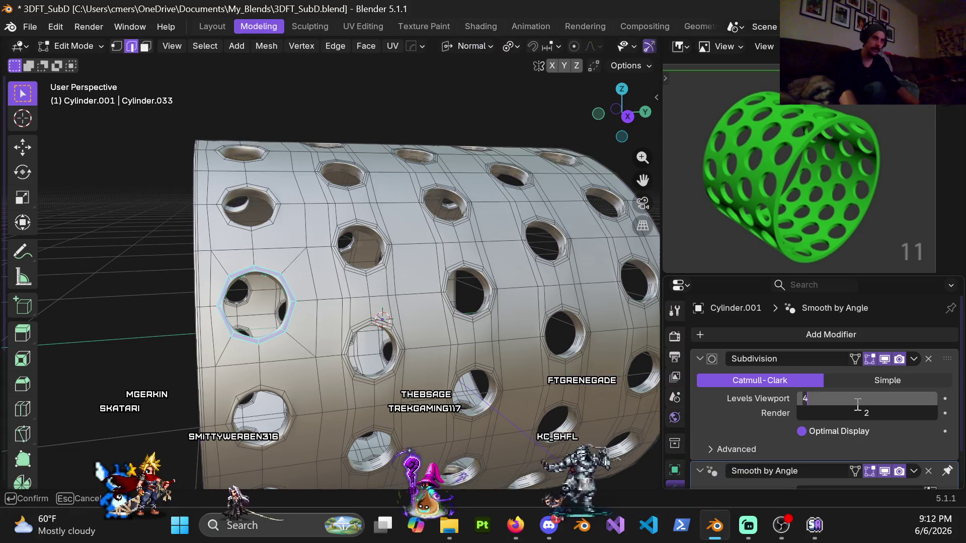
text(0)
key(Return)
Orbit to the hole, cancel a trial loop cut, and select the vertical edge loop between hole columns
scroll(454, 159, up, 5)
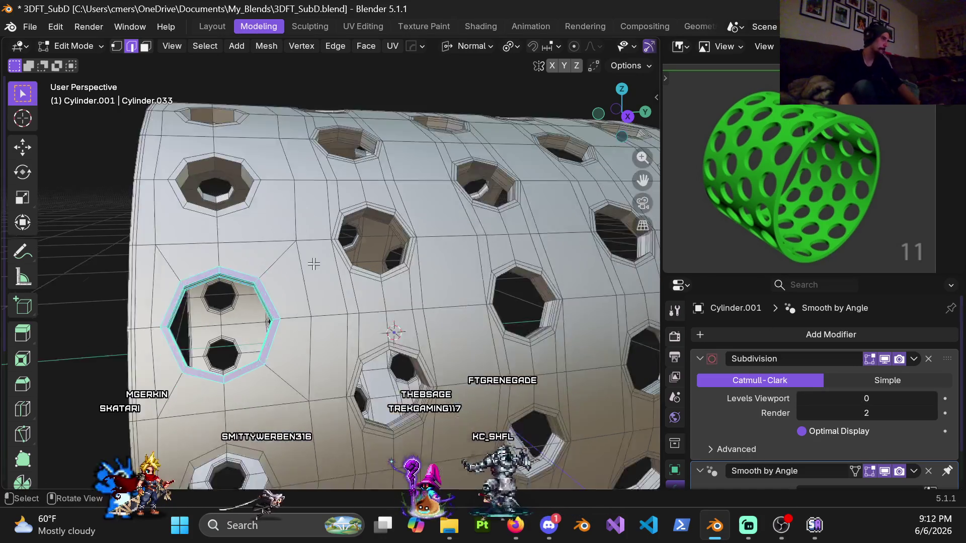
middle_drag(455, 160, 430, 241)
key(ctrl+r)
right_click(430, 242)
scroll(431, 243, down, 4)
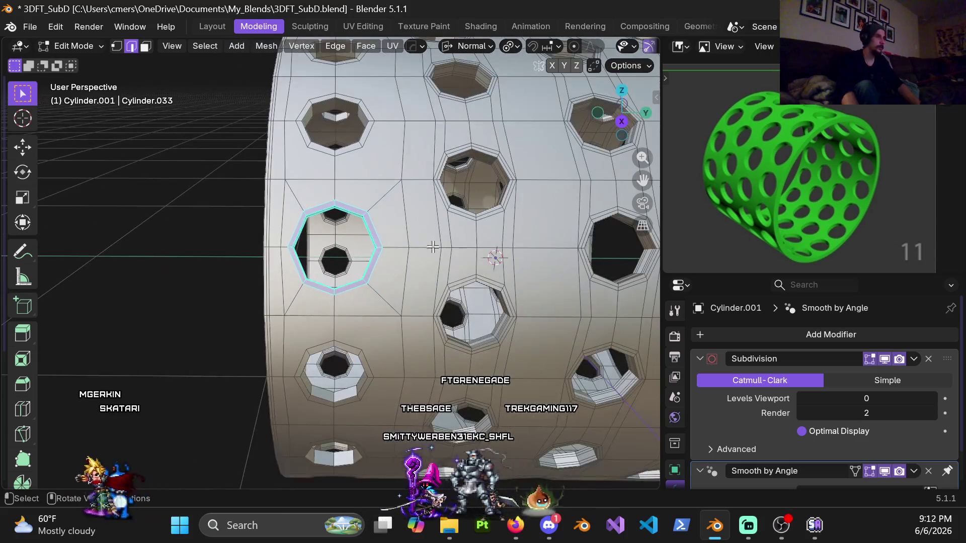
mouse_move(438, 261)
middle_down()
mouse_move(437, 181)
mouse_move(431, 250)
middle_up()
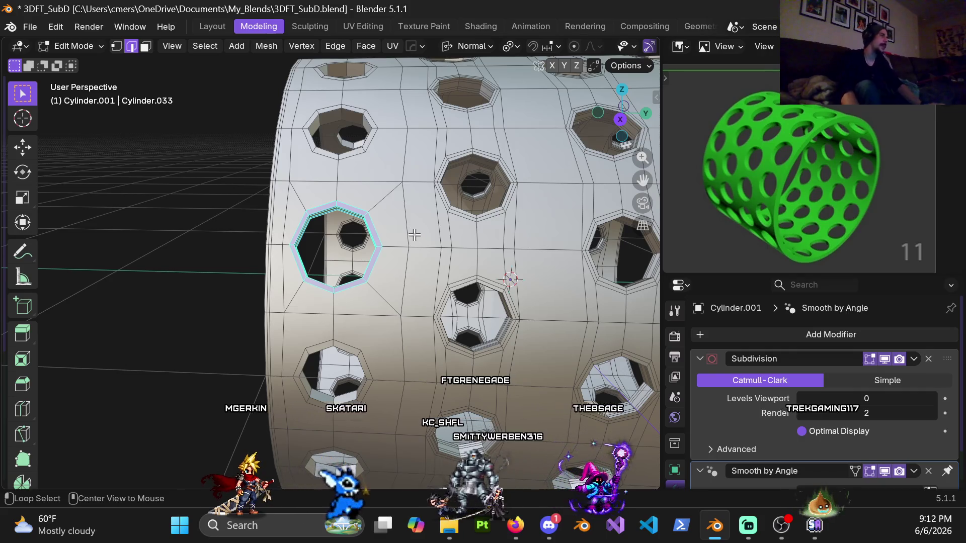
alt+click(409, 230)
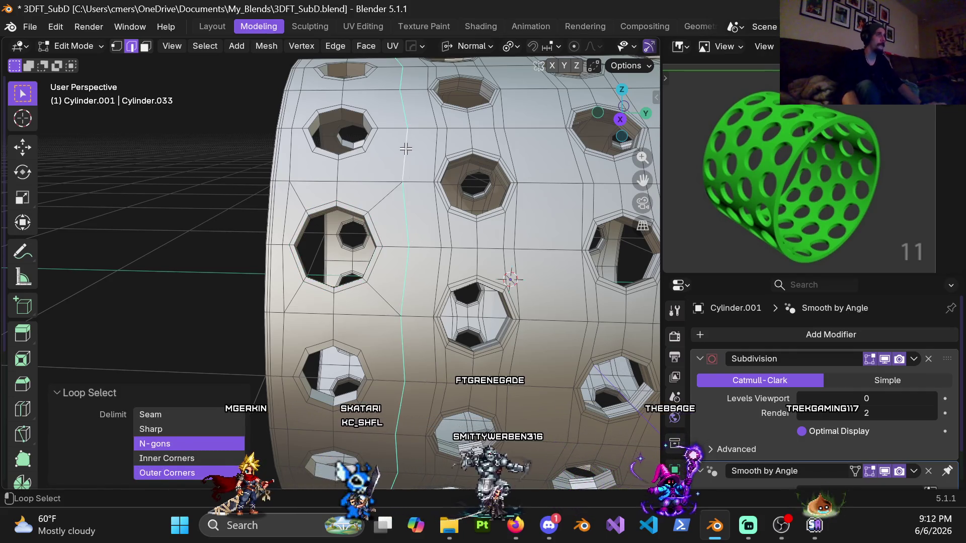
Try an edge slide and a normal-axis move on the edge loop, leaving it undisplaced
scroll(410, 169, down, 5)
mouse_move(418, 251)
middle_down()
mouse_move(421, 319)
mouse_move(430, 275)
mouse_move(446, 260)
middle_up()
scroll(446, 260, up, 3)
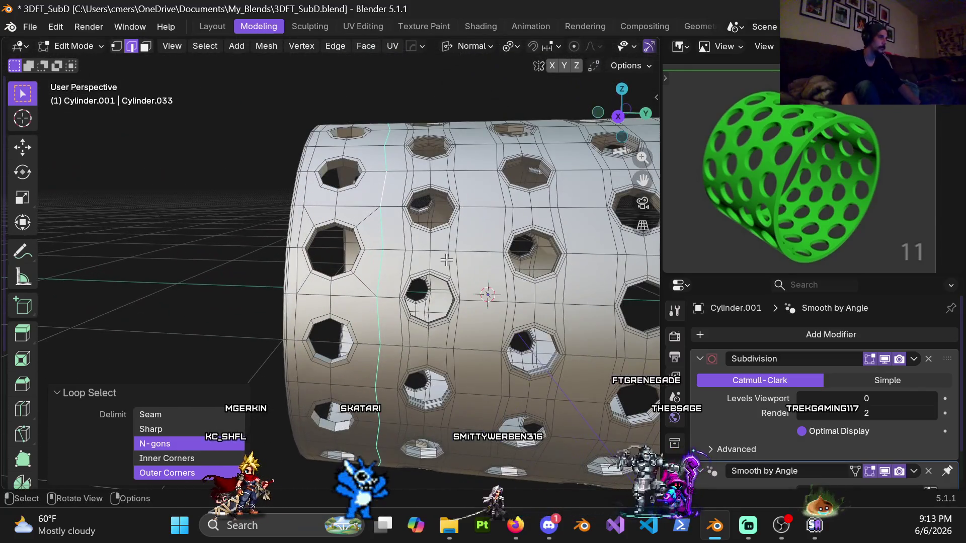
key(g)
key(g)
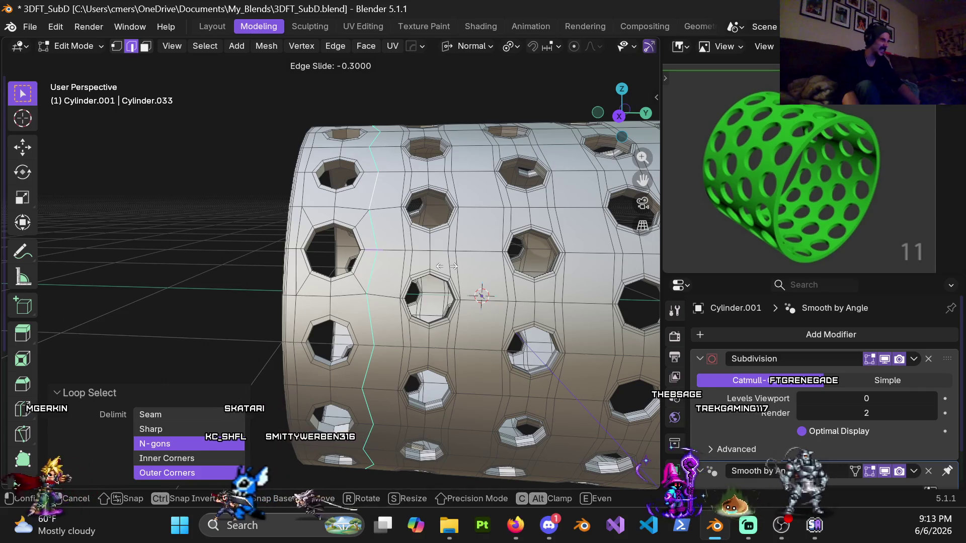
click(446, 266)
key(g)
key(y)
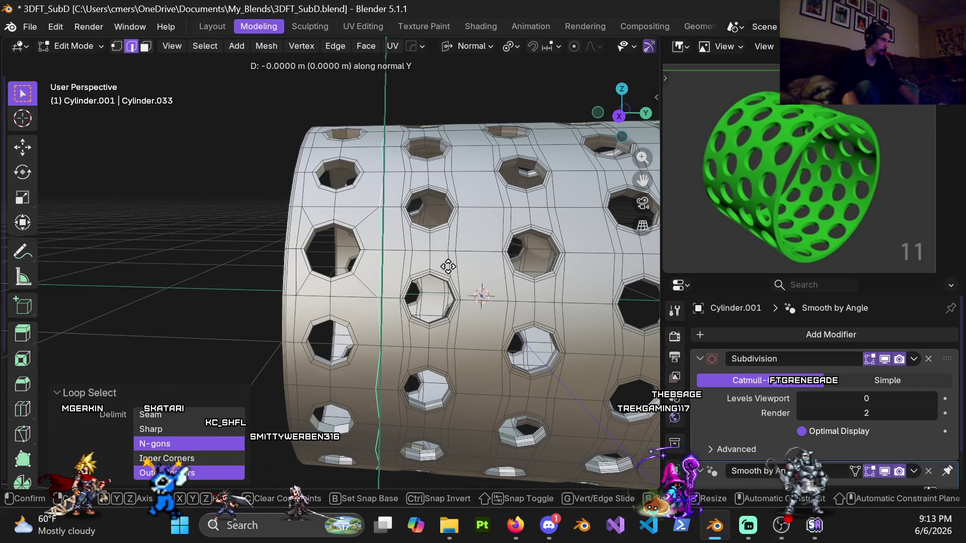
key(Escape)
Switch the transform orientation to Global, cancel a test Y move, and view Right Orthographic
click(473, 46)
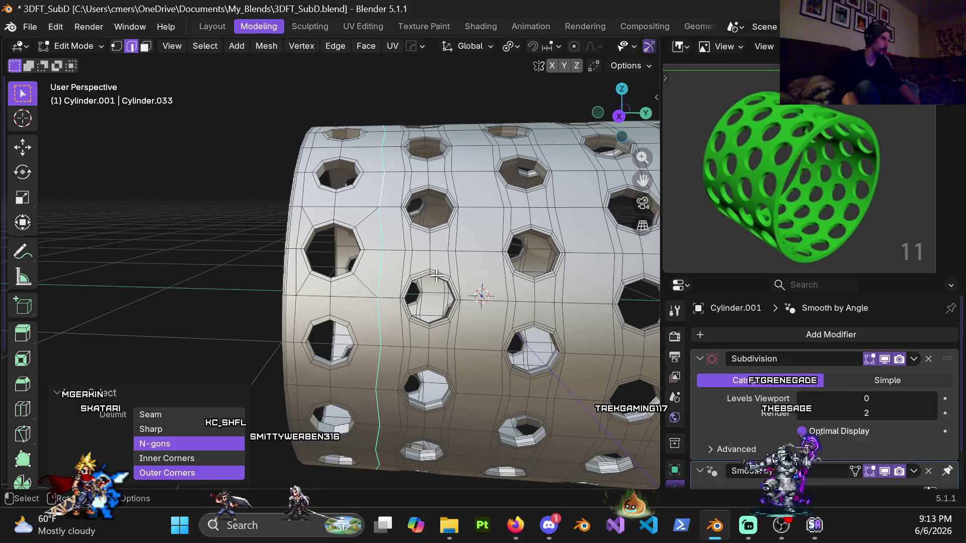
key(g)
key(y)
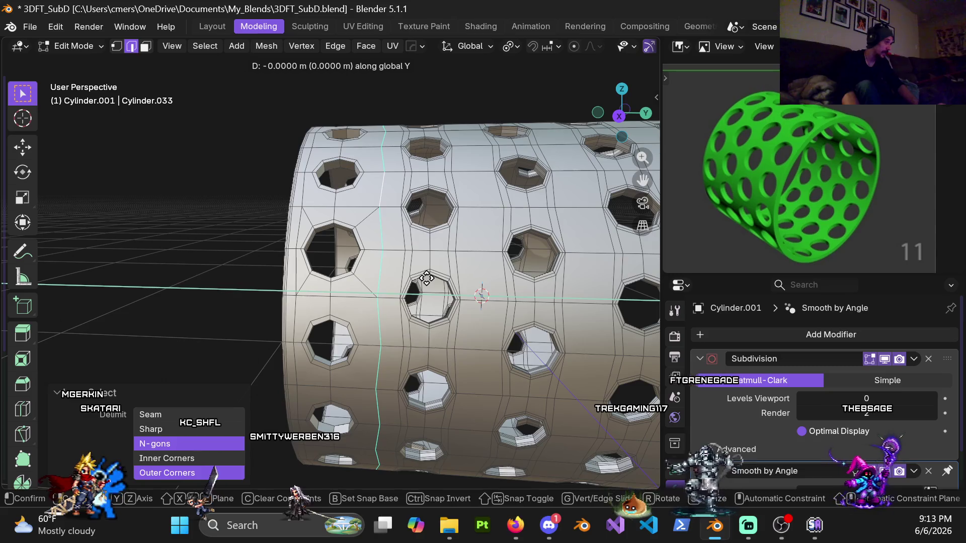
right_click(395, 282)
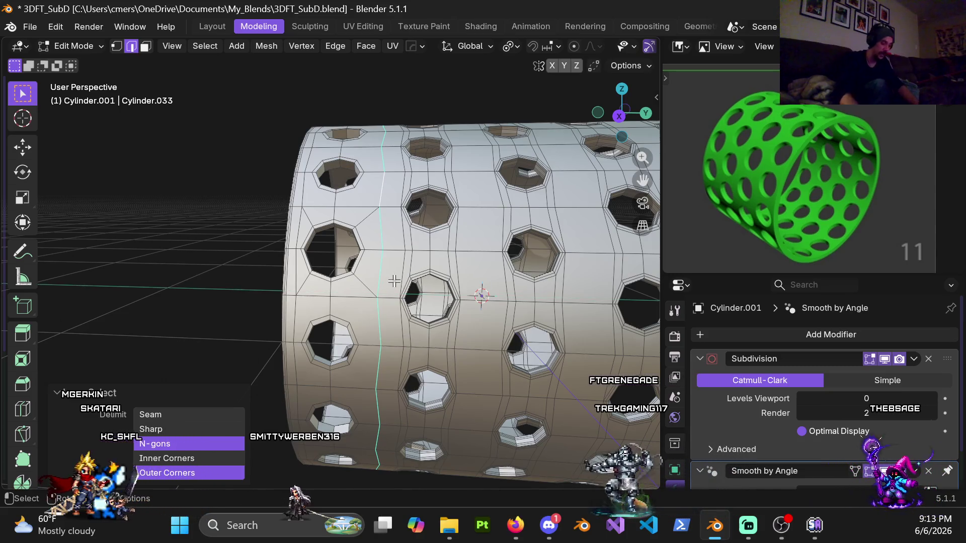
key(KP_3)
scroll(394, 281, up, 6)
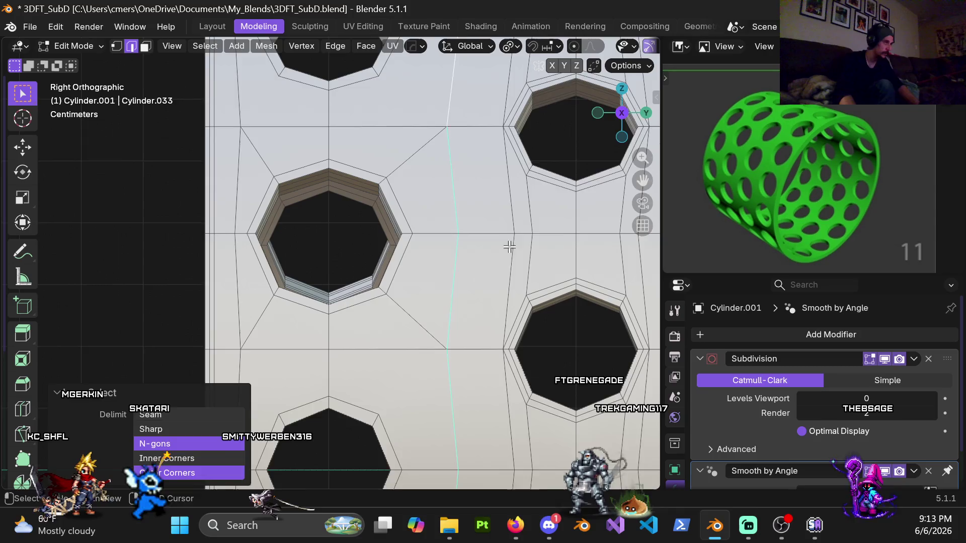
Move the vertical edge loop -0.04 m along global Y, then a further -0.01 m
key(g)
key(y)
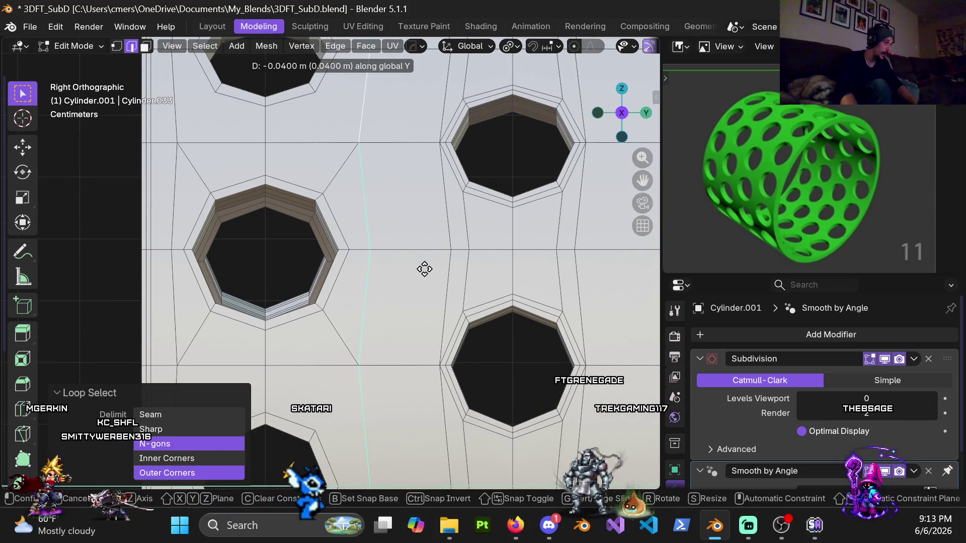
click(424, 269)
scroll(425, 269, down, 3)
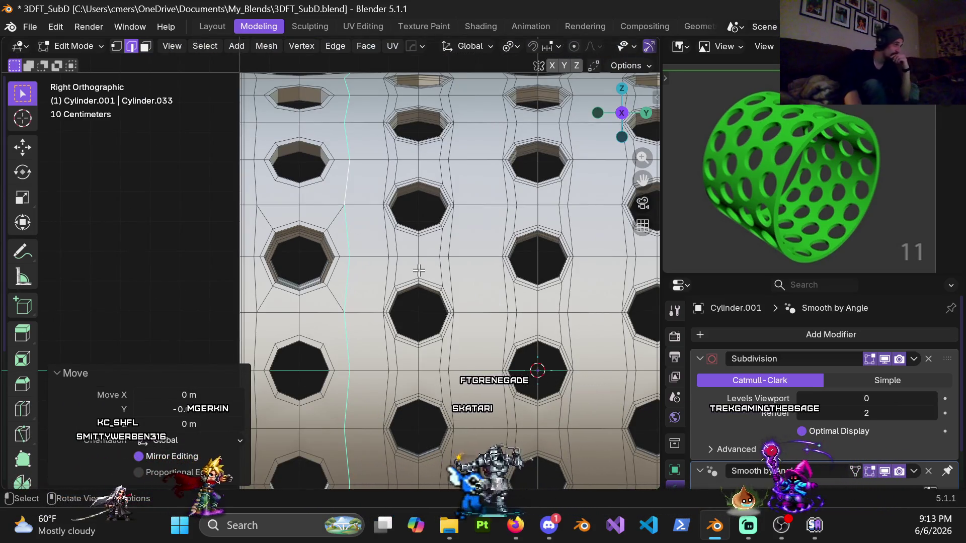
scroll(413, 288, up, 3)
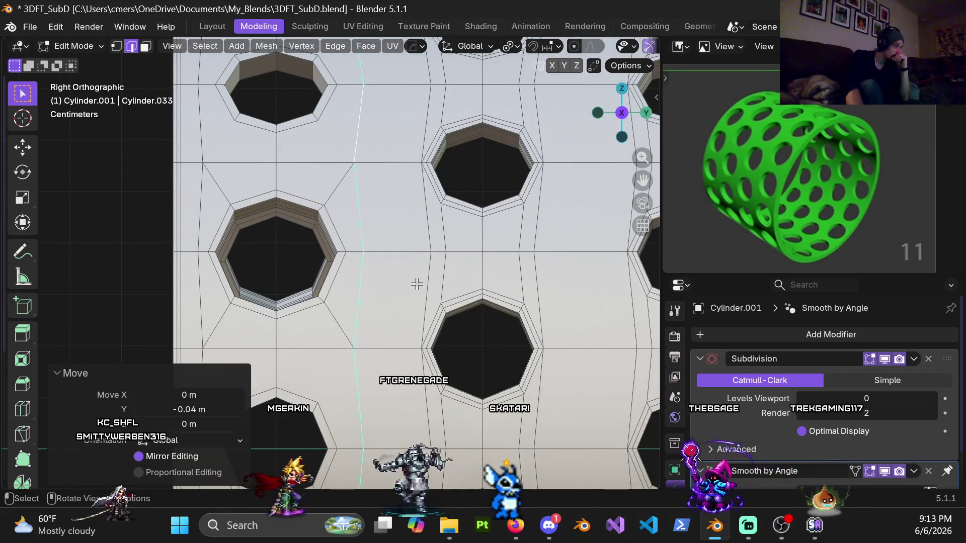
key(g)
key(y)
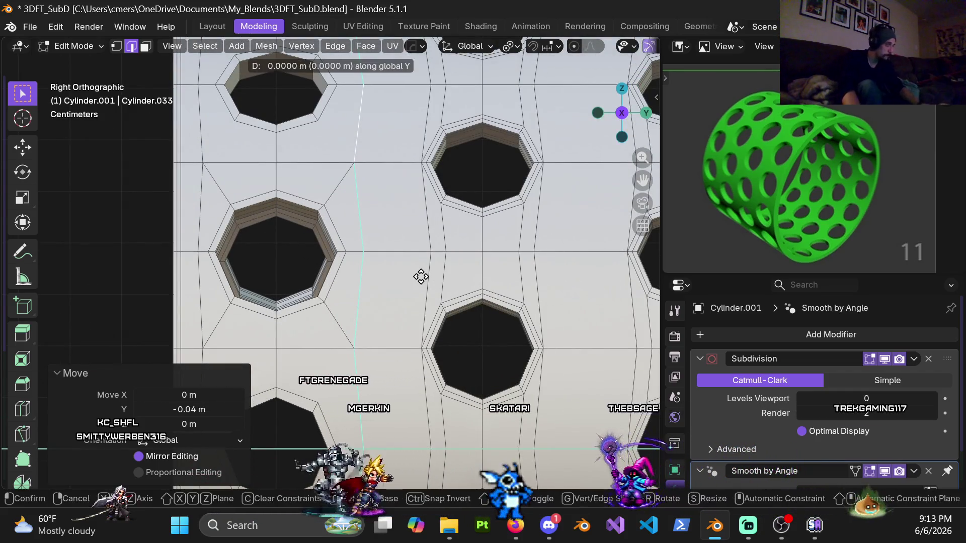
click(415, 278)
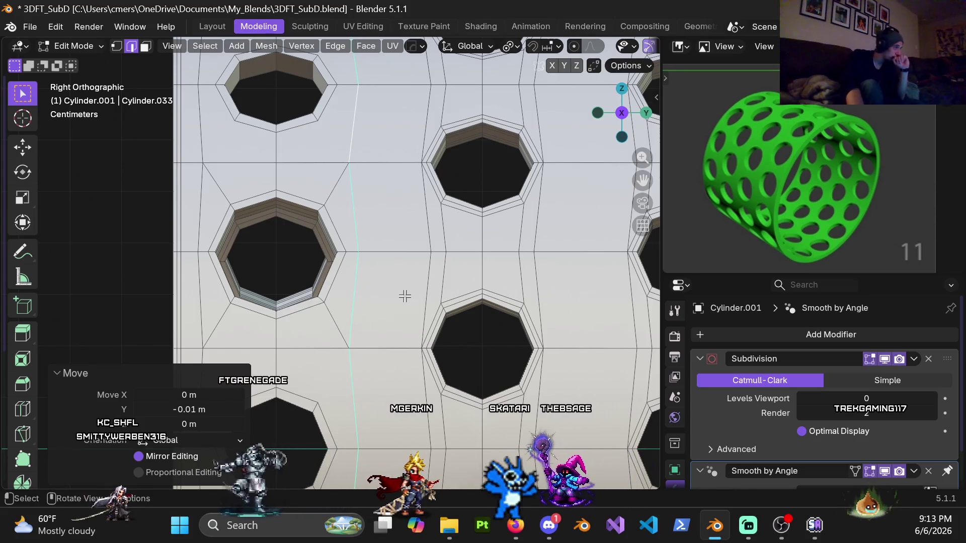
scroll(404, 296, down, 8)
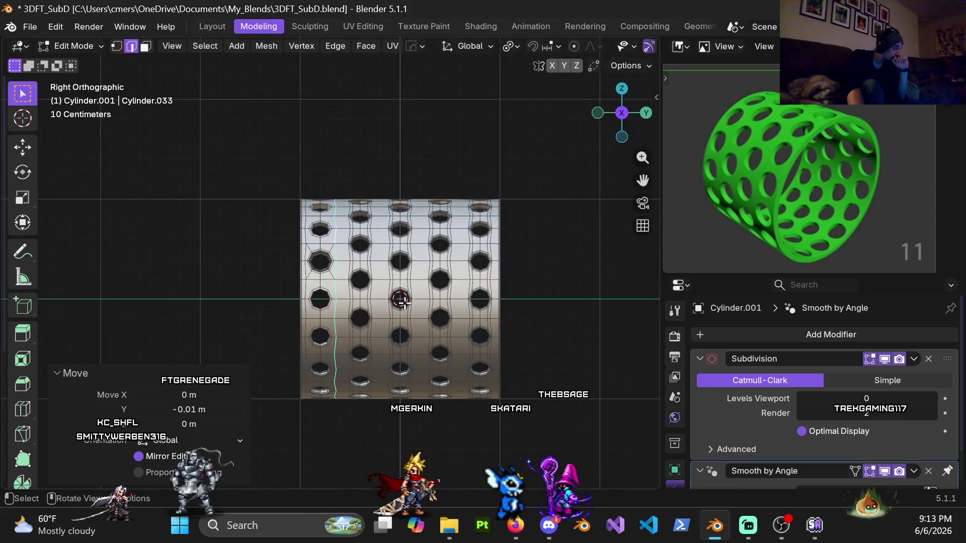
scroll(402, 297, up, 1)
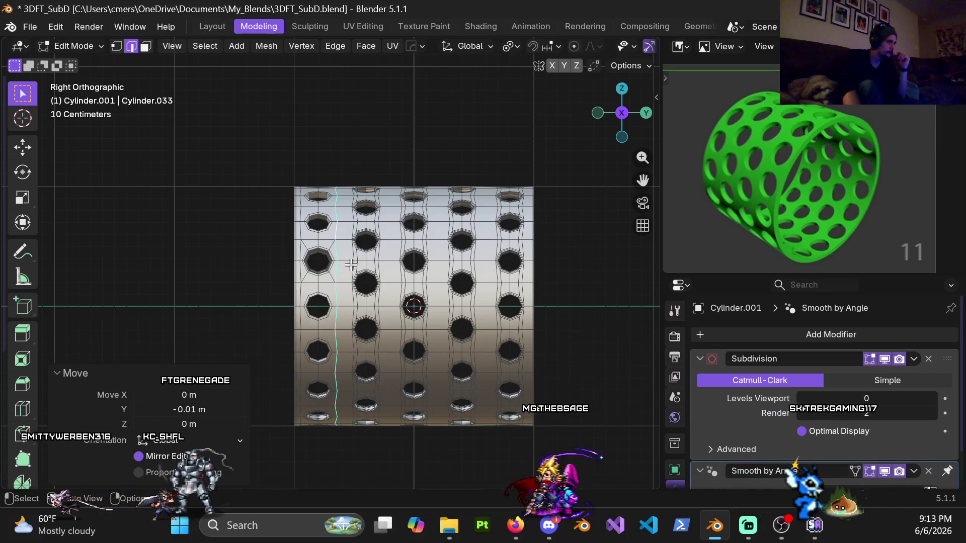
Orbit back to a perspective view of the cylinder's side and switch to vertex select
mouse_move(355, 261)
middle_down()
mouse_move(423, 327)
mouse_move(459, 345)
mouse_move(449, 360)
mouse_move(530, 330)
mouse_move(470, 282)
mouse_move(496, 283)
mouse_move(442, 293)
mouse_move(394, 284)
mouse_move(332, 302)
mouse_move(353, 306)
mouse_move(393, 204)
middle_up()
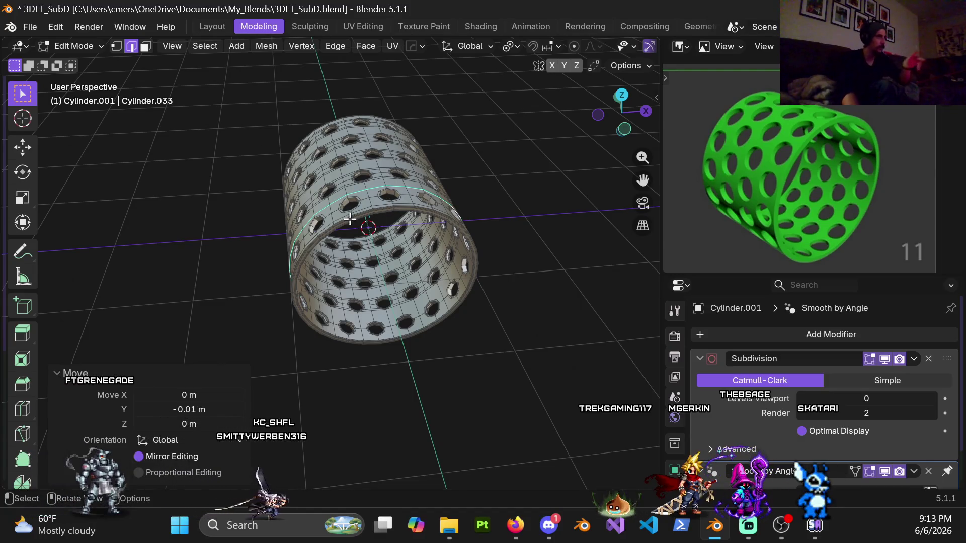
mouse_move(369, 212)
middle_down()
mouse_move(290, 200)
mouse_move(356, 256)
middle_up()
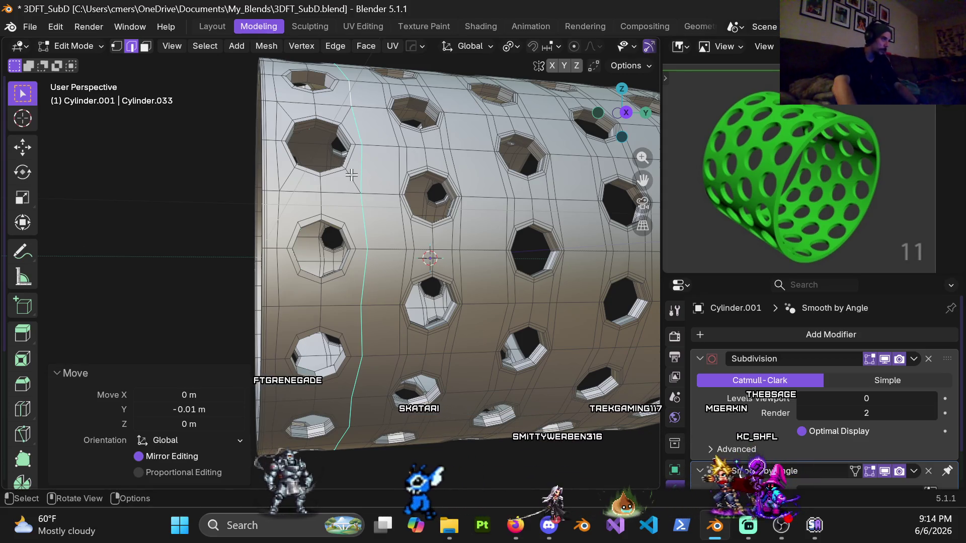
scroll(329, 231, up, 3)
key(1)
middle_drag(336, 200, 370, 190)
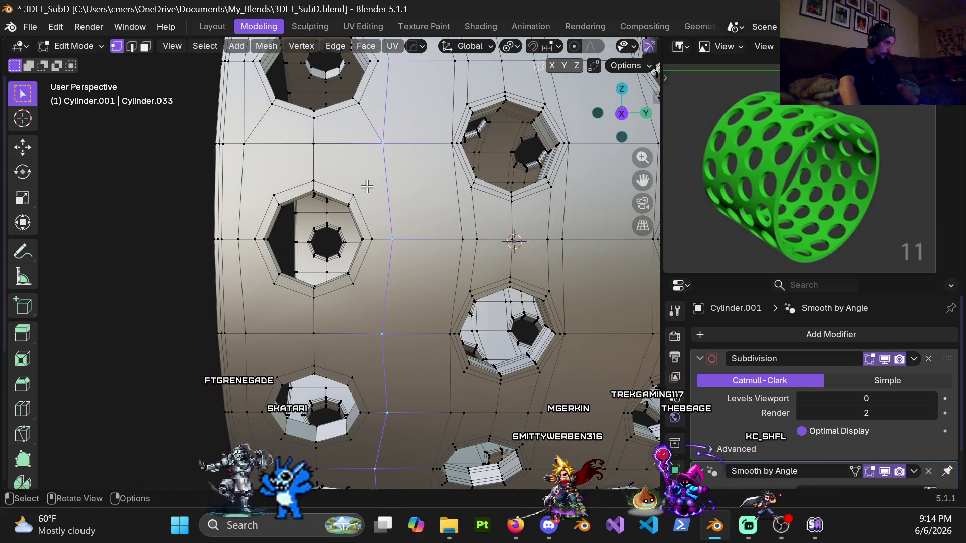
Knife-cut two diagonal edges from the left hole's rim vertices out to neighbouring grid vertices
key(k)
click(353, 194)
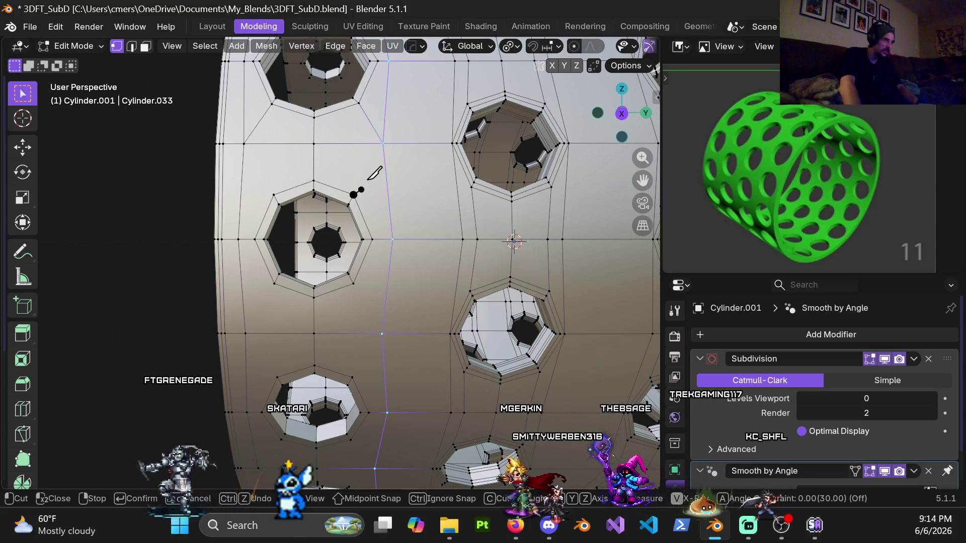
click(383, 143)
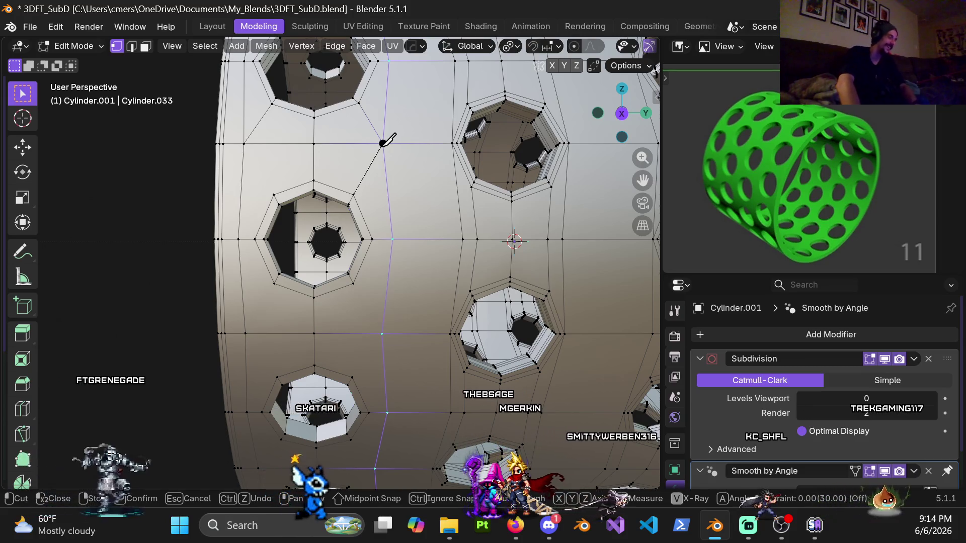
key(Return)
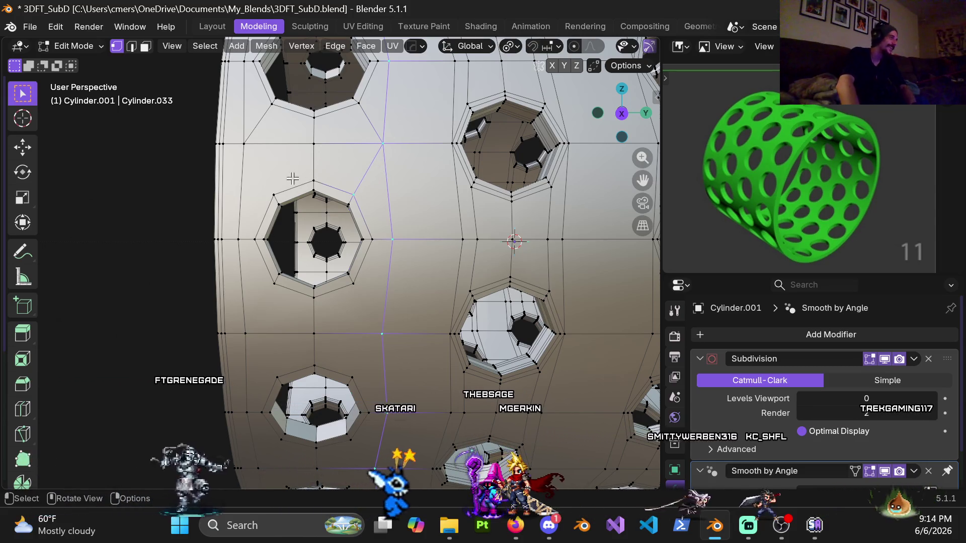
key(k)
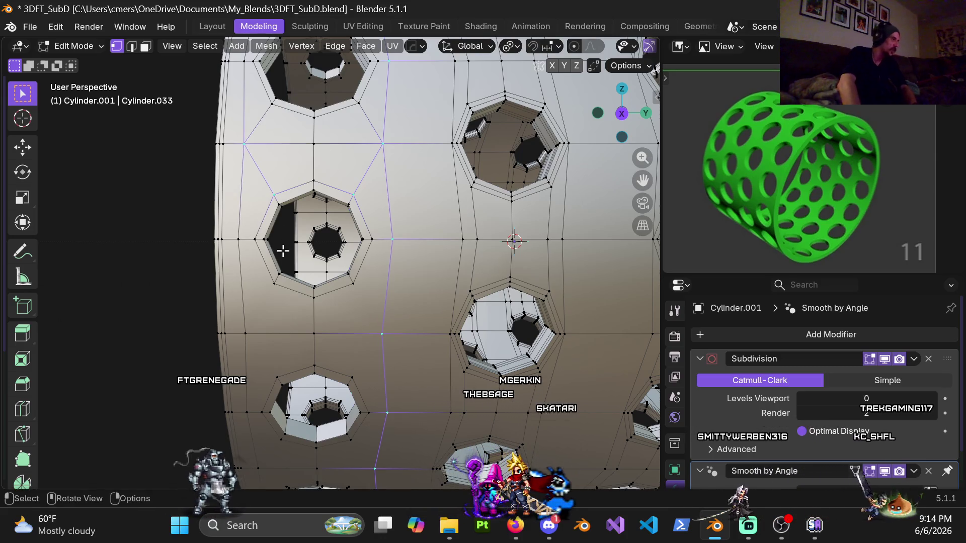
click(273, 283)
click(245, 334)
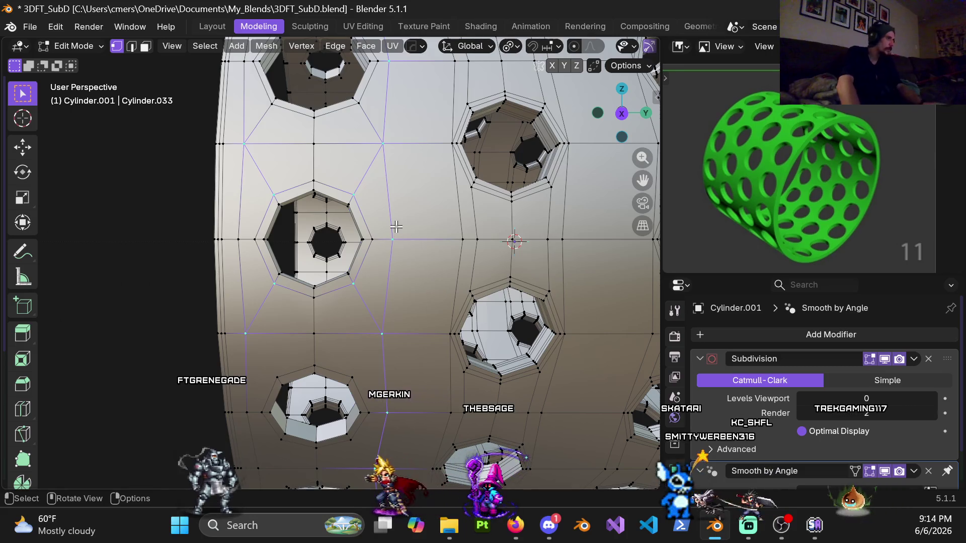
mouse_move(395, 233)
middle_down()
mouse_move(394, 211)
mouse_move(390, 250)
middle_up()
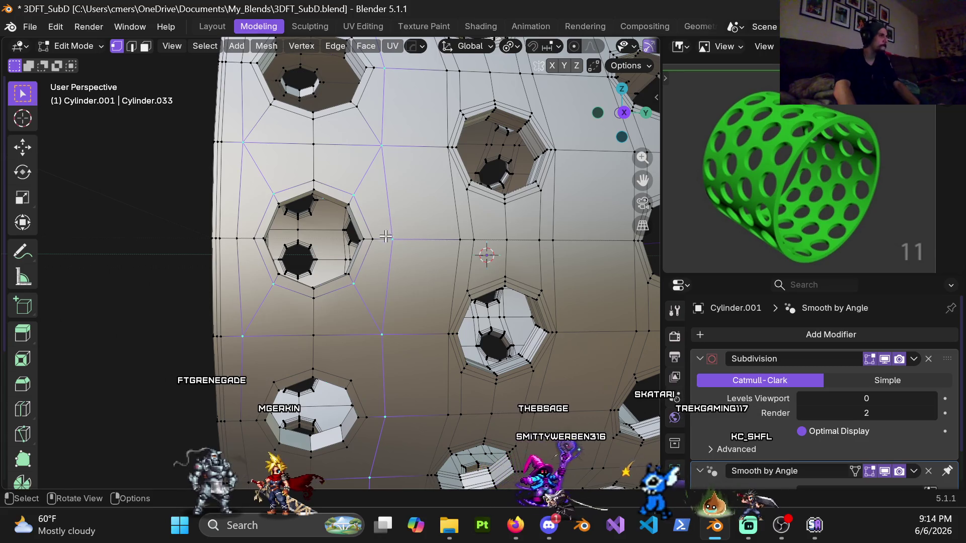
key(ctrl+r)
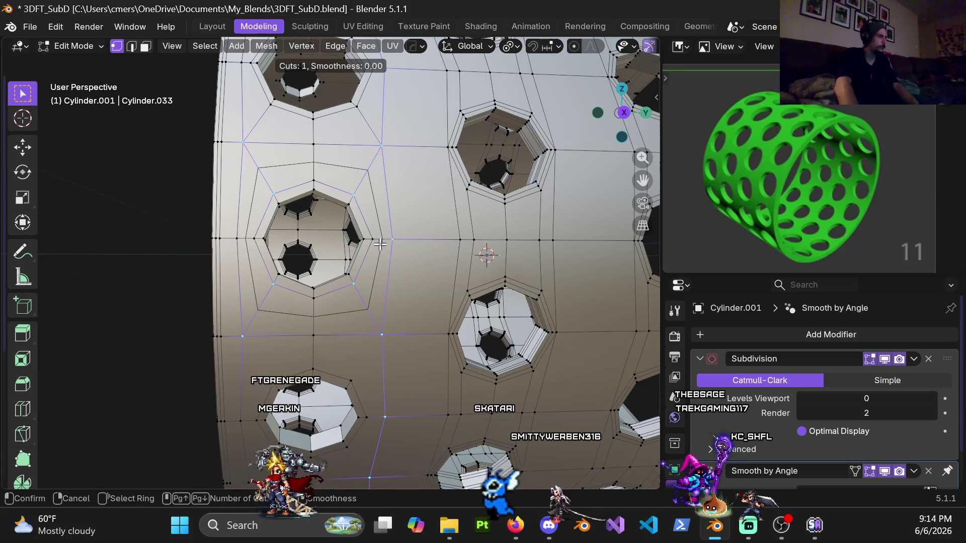
Finish a single loop cut along the band beside the left hole
key(Escape)
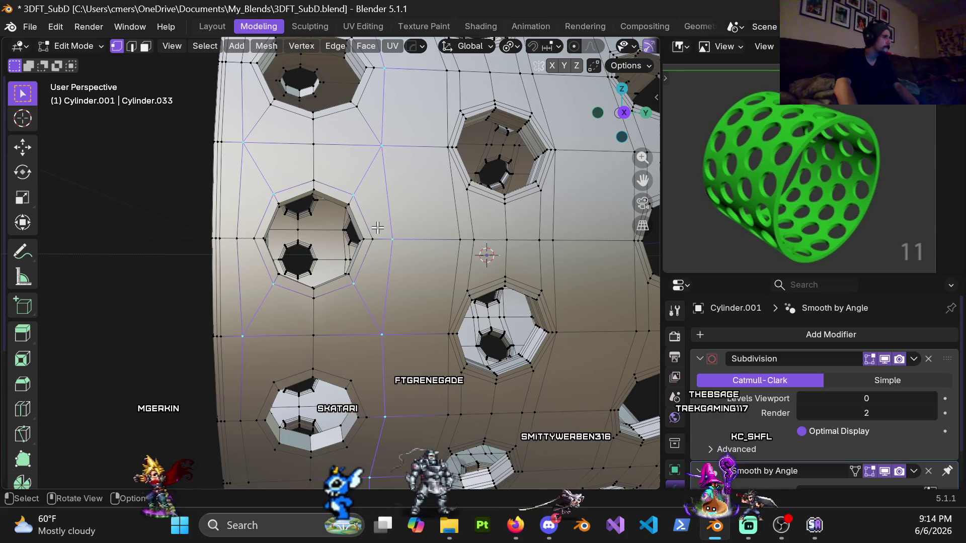
scroll(377, 228, down, 5)
mouse_move(377, 228)
middle_down()
mouse_move(370, 254)
mouse_move(410, 274)
mouse_move(422, 261)
middle_up()
scroll(362, 281, up, 5)
scroll(363, 280, down, 3)
scroll(362, 280, up, 5)
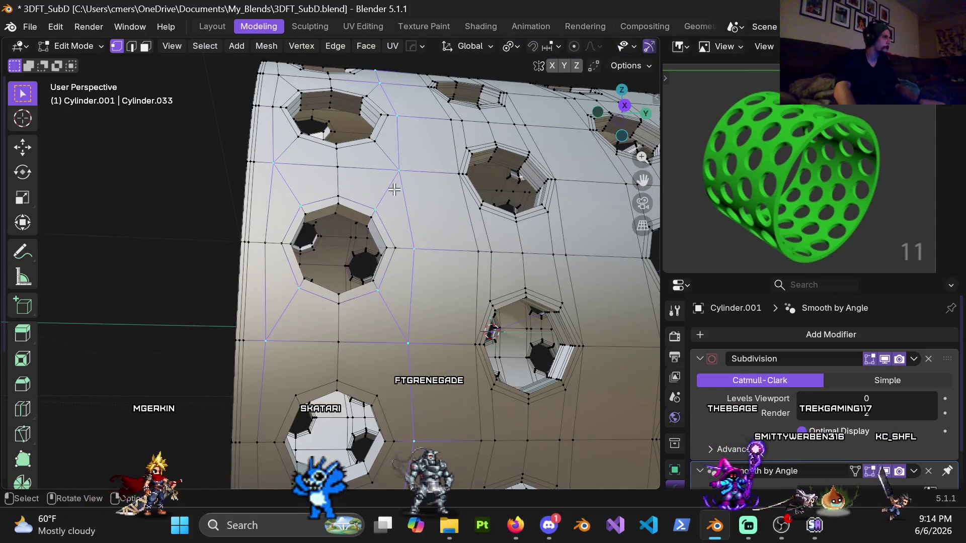
scroll(397, 187, down, 5)
scroll(398, 188, up, 5)
Inspect the mesh around the holes from several angles and select the edge loop around the hole
mouse_move(397, 187)
middle_down()
mouse_move(441, 226)
mouse_move(362, 280)
mouse_move(395, 242)
middle_up()
scroll(403, 252, down, 5)
scroll(402, 251, up, 5)
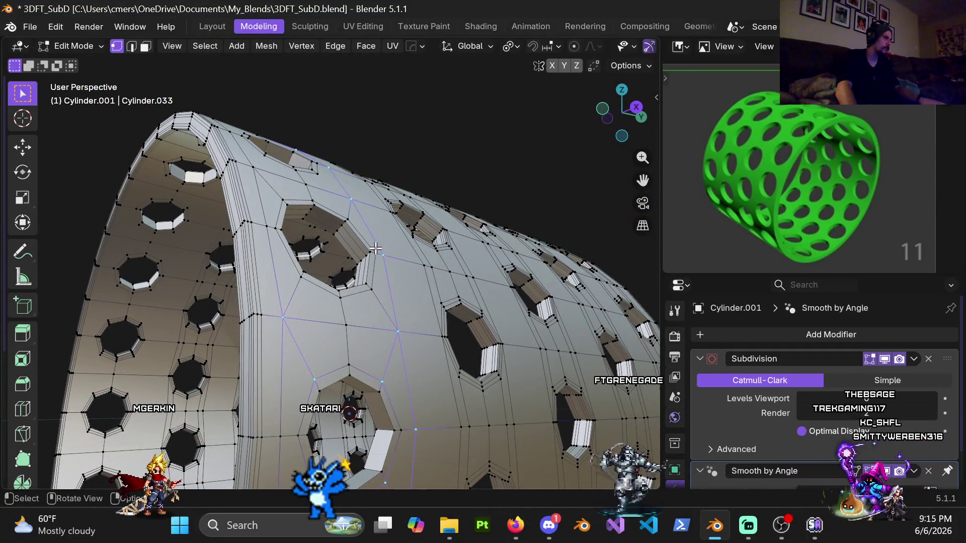
scroll(308, 229, up, 8)
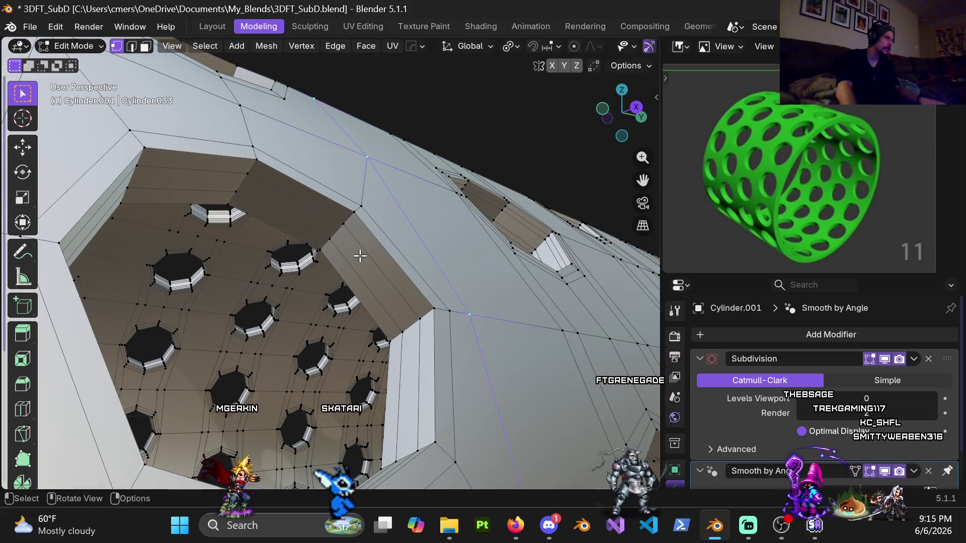
scroll(352, 264, down, 2)
mouse_move(356, 255)
middle_down()
mouse_move(390, 240)
mouse_move(371, 185)
mouse_move(441, 231)
mouse_move(422, 232)
mouse_move(402, 206)
mouse_move(403, 222)
middle_up()
scroll(396, 204, down, 3)
scroll(441, 231, down, 3)
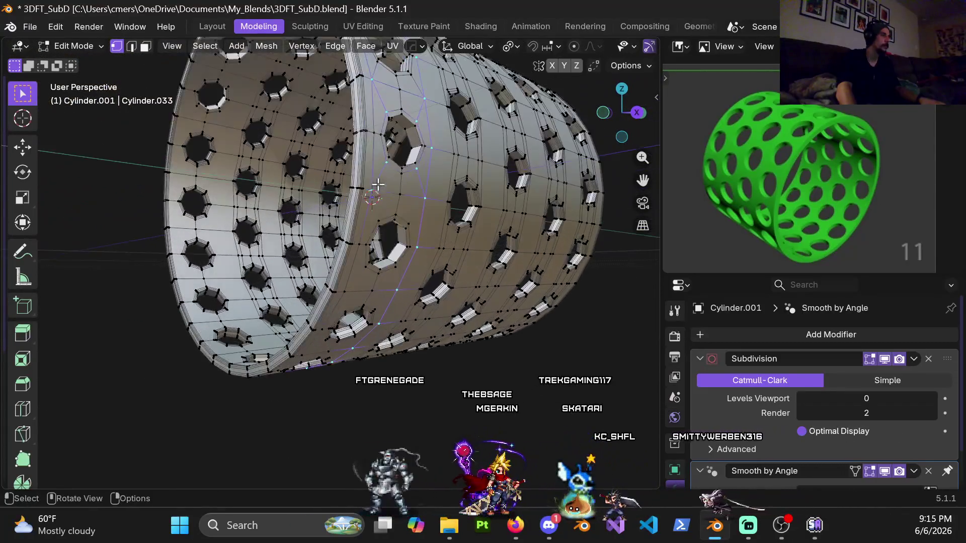
scroll(403, 234, up, 6)
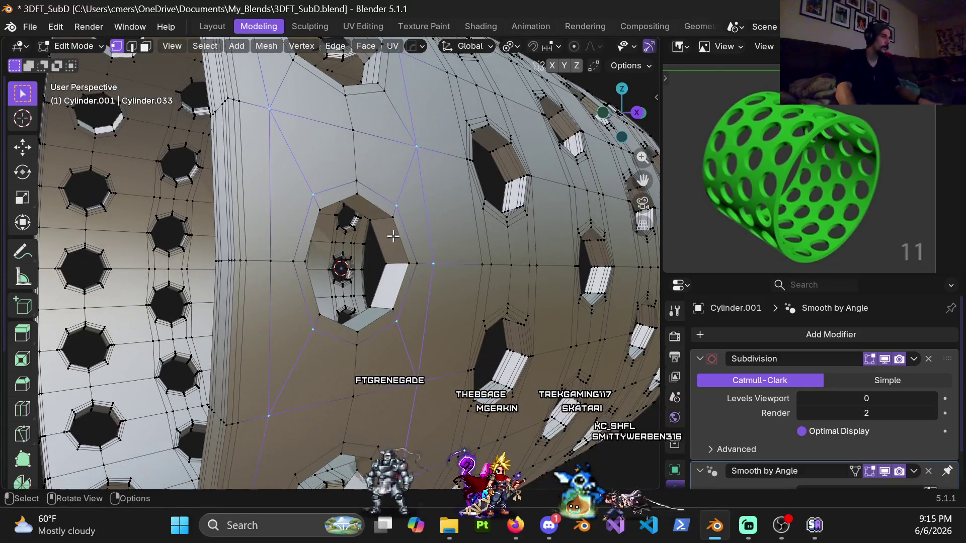
mouse_move(397, 235)
middle_down()
mouse_move(379, 222)
mouse_move(390, 227)
middle_up()
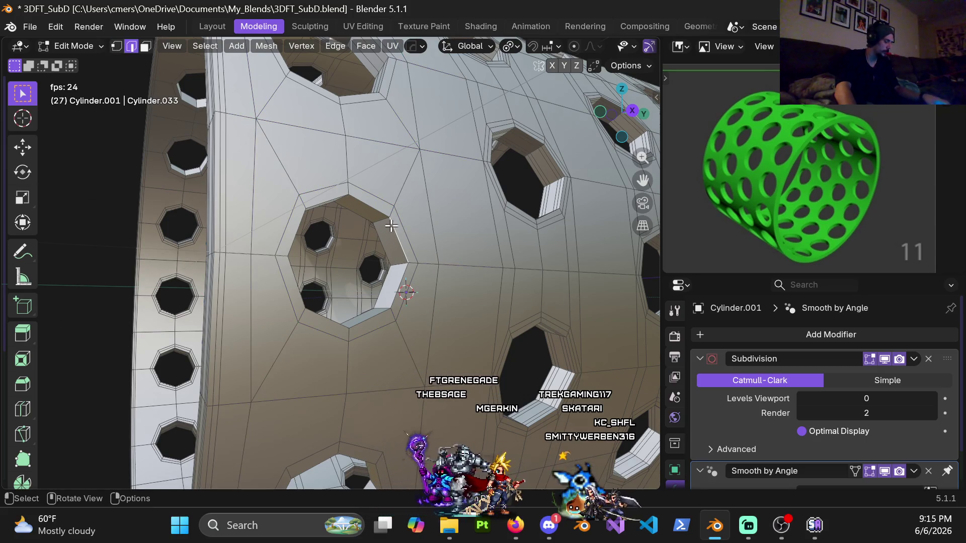
alt+click(397, 232)
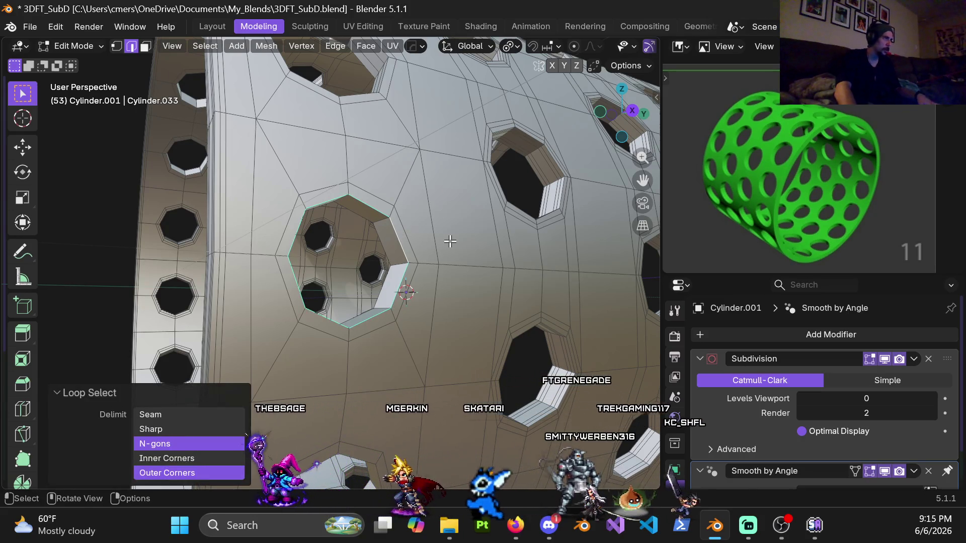
In face mode, select the rim face ring and the inner face ring lining the hole
mouse_move(450, 243)
middle_down()
mouse_move(395, 184)
mouse_move(396, 223)
middle_up()
mouse_move(414, 256)
middle_down()
mouse_move(388, 217)
mouse_move(401, 237)
middle_up()
scroll(402, 242, down, 4)
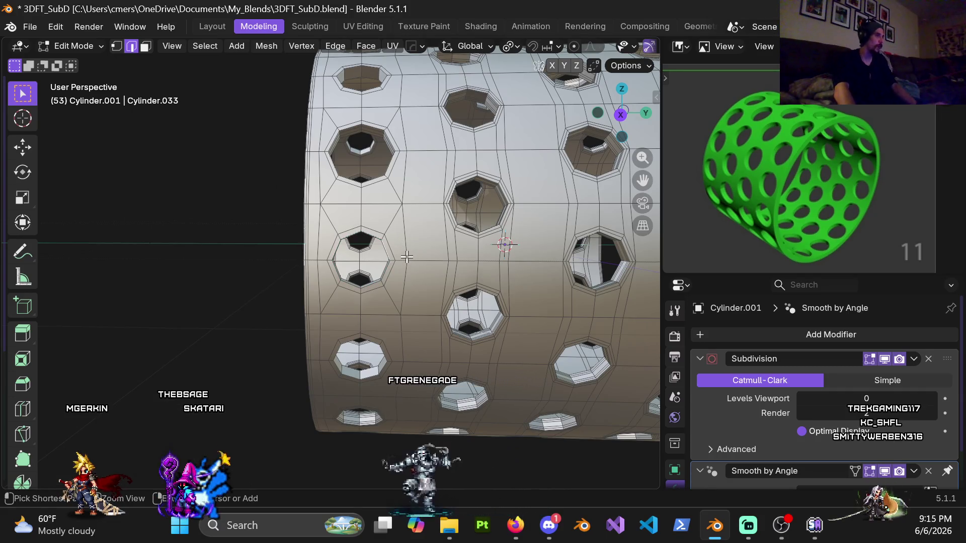
key(1)
key(2)
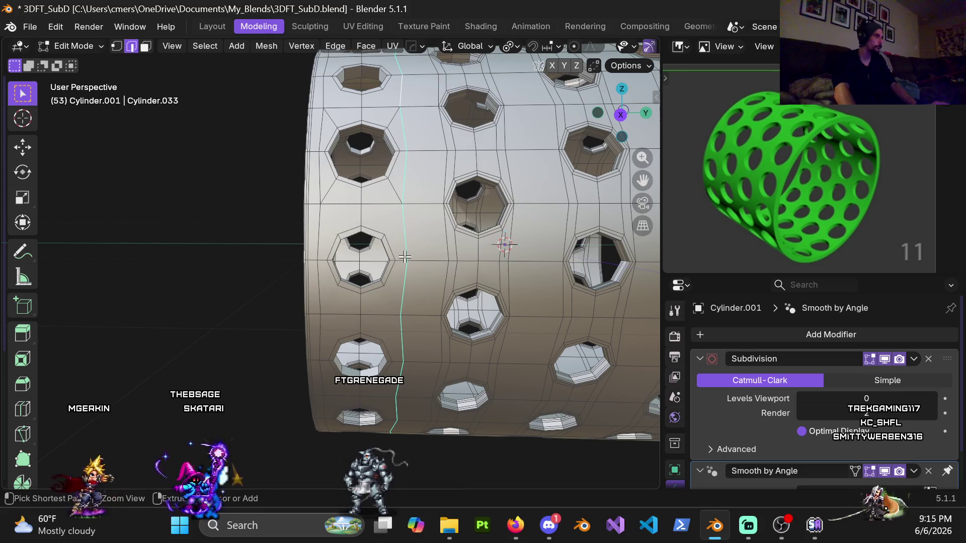
scroll(404, 257, up, 5)
scroll(390, 254, down, 7)
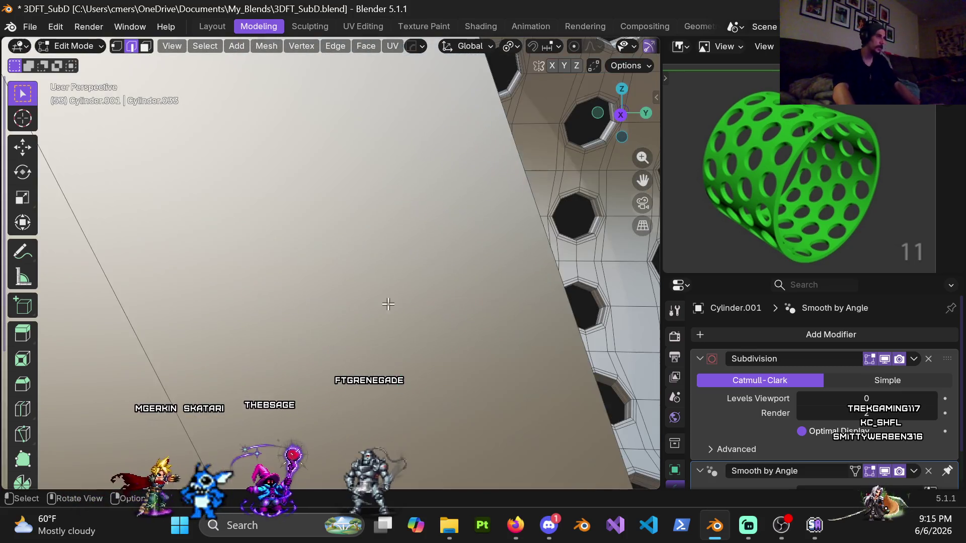
scroll(381, 240, down, 2)
scroll(387, 211, up, 7)
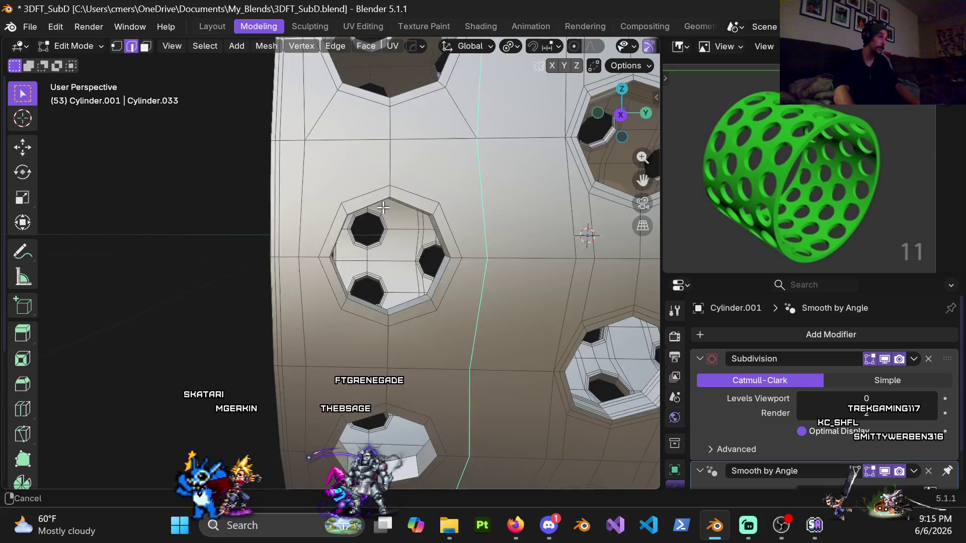
key(3)
alt+click(389, 205)
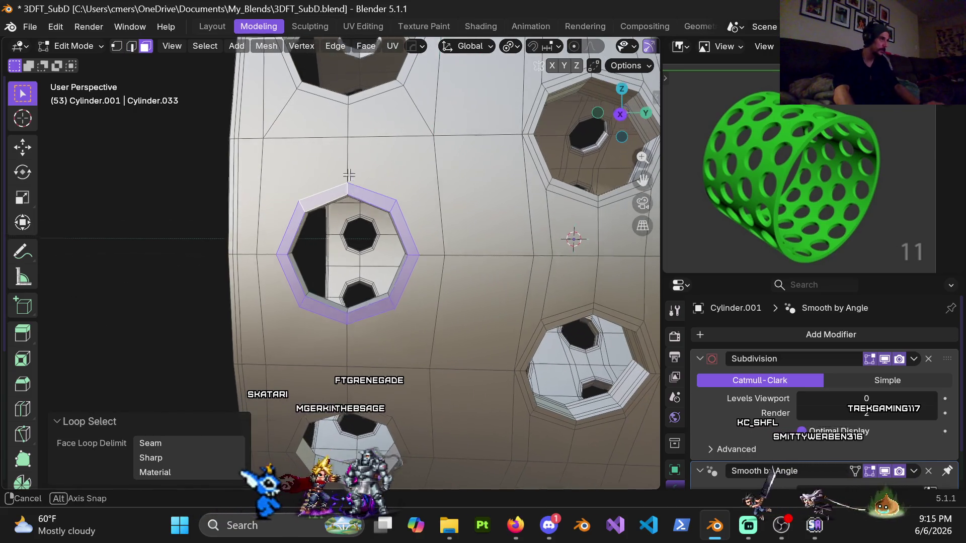
middle_drag(389, 204, 326, 121)
alt+shift+click(317, 221)
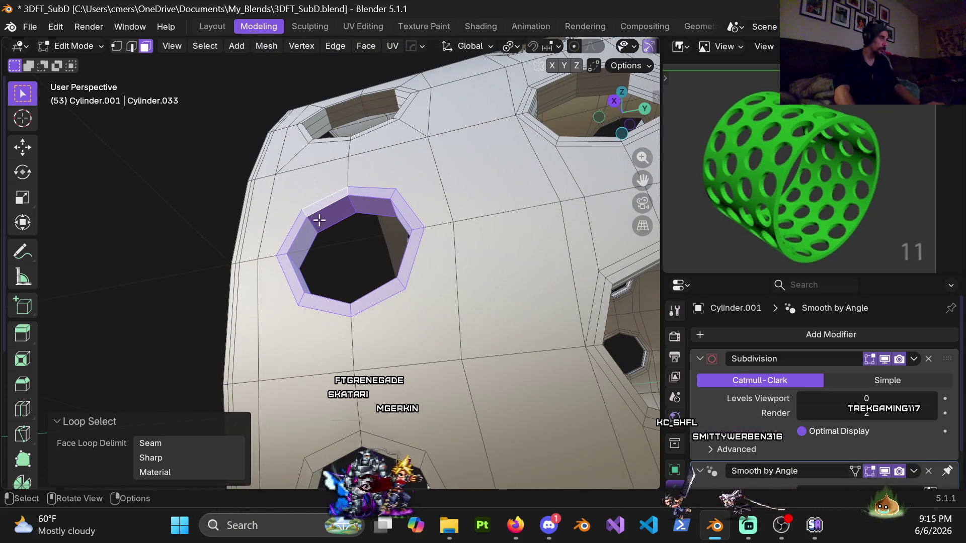
Delete the selected face rings so the hole opens through the wall
key(x)
click(314, 228)
key(ctrl+z)
mouse_move(314, 228)
middle_down()
mouse_move(368, 254)
mouse_move(350, 258)
middle_up()
key(x)
click(350, 258)
Delete the leftover strip along the hole's top edge, then select the rim edge loop
key(2)
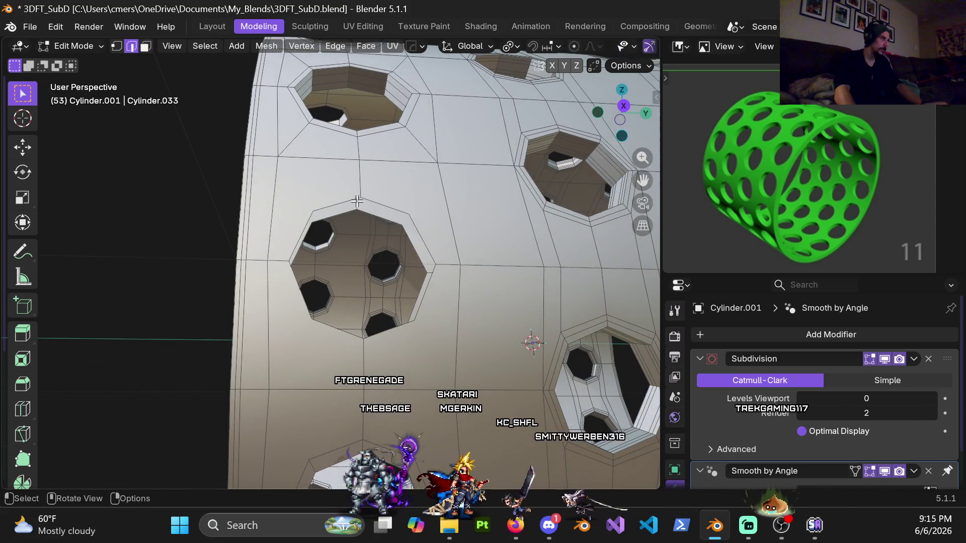
shift+click(372, 209)
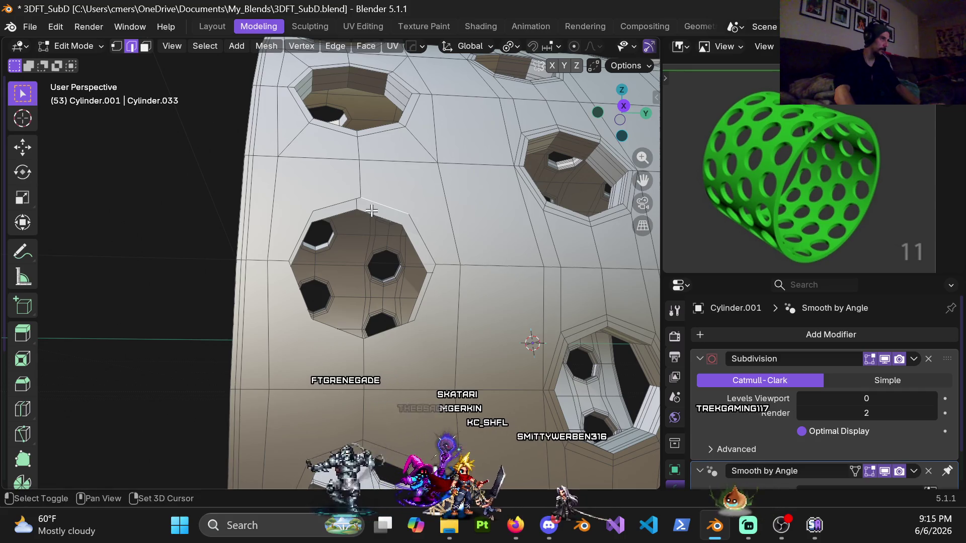
key(x)
click(410, 229)
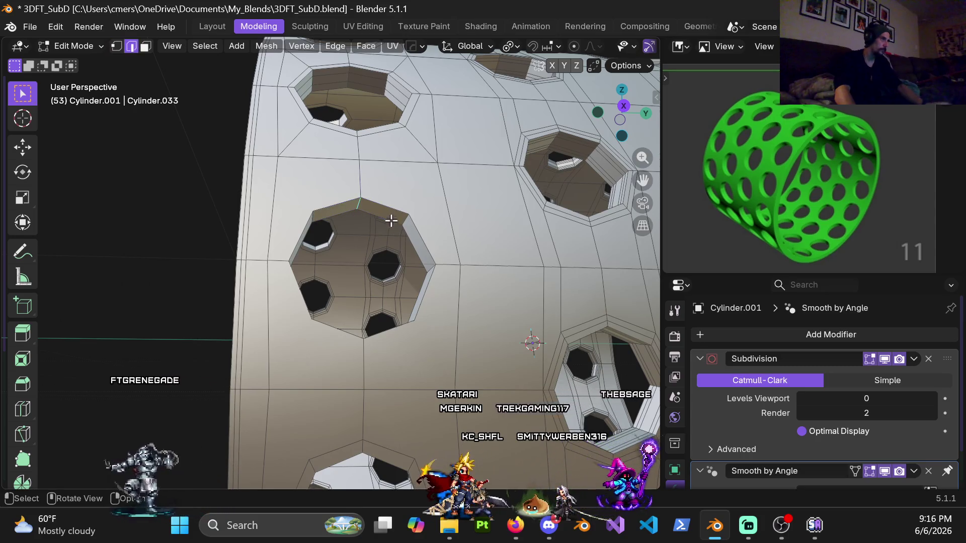
alt+click(391, 221)
Select the hole's rim face ring and reduce it to its boundary loop
mouse_move(344, 200)
middle_down()
mouse_move(373, 224)
mouse_move(345, 225)
mouse_move(331, 211)
middle_up()
middle_drag(344, 245, 406, 184)
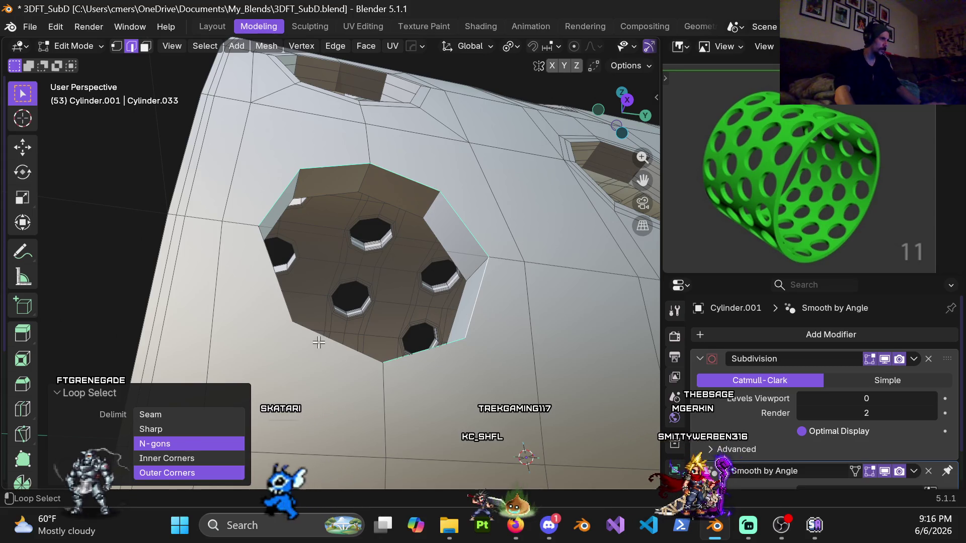
middle_drag(365, 318, 422, 211)
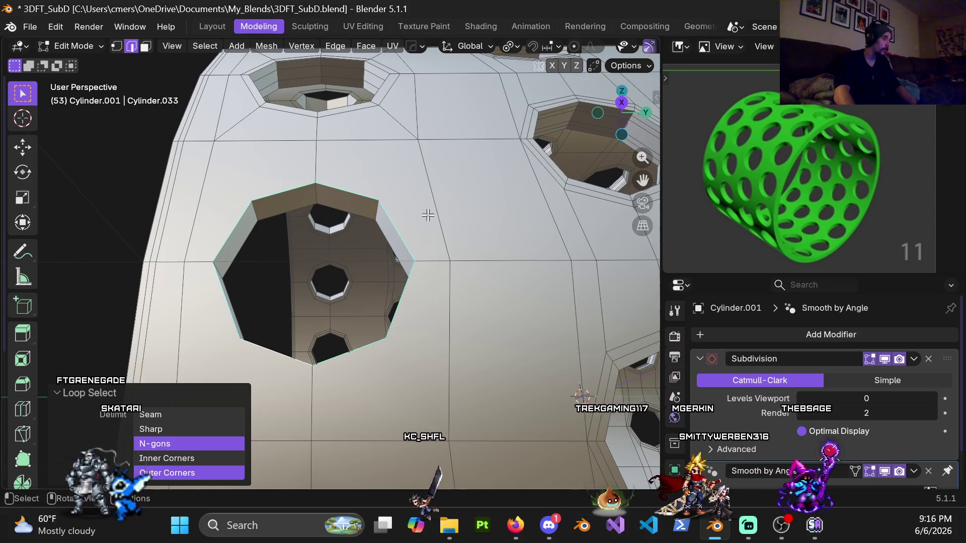
key(3)
alt+click(314, 198)
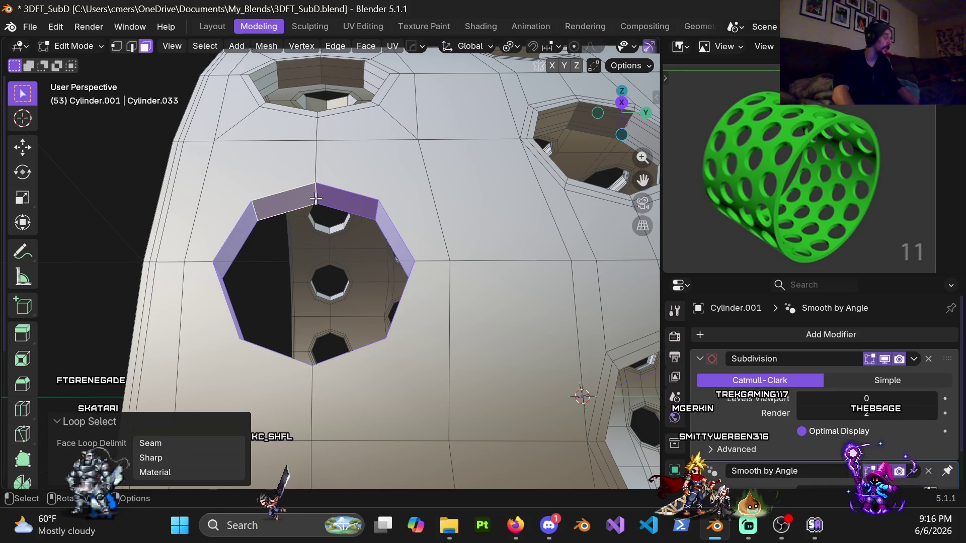
click(204, 44)
mouse_move(276, 244)
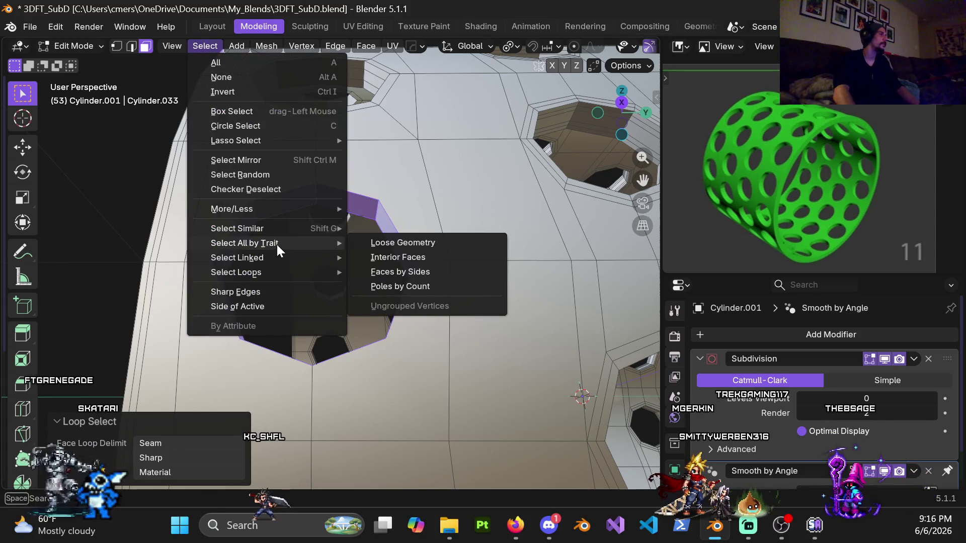
mouse_move(289, 272)
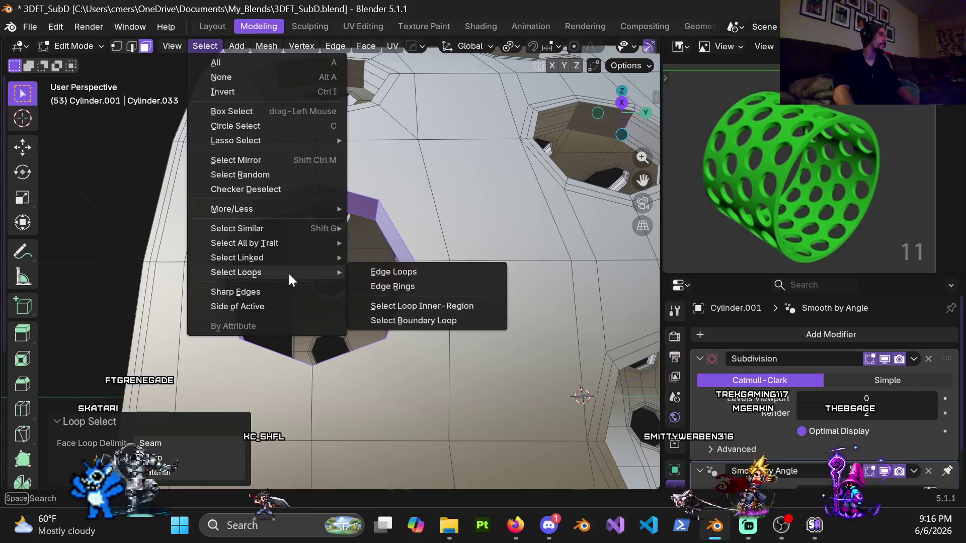
click(421, 321)
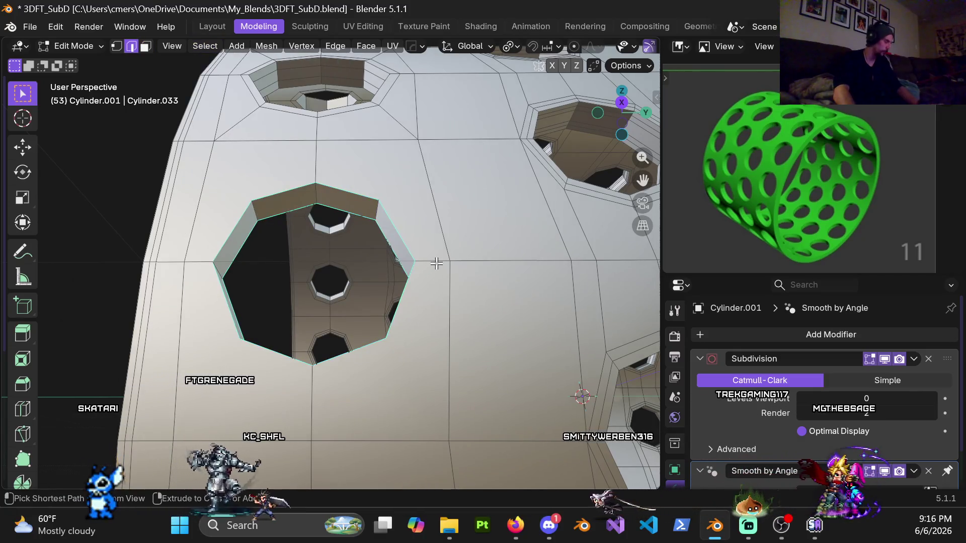
Bevel the boundary loop with 0.015 m width and 2 segments
key(ctrl+b)
click(453, 256)
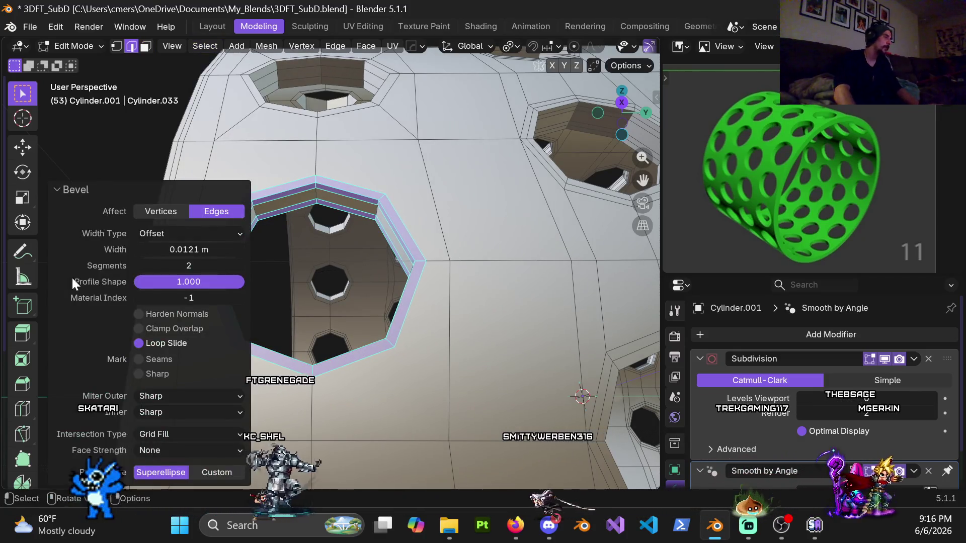
click(194, 250)
text(.015)
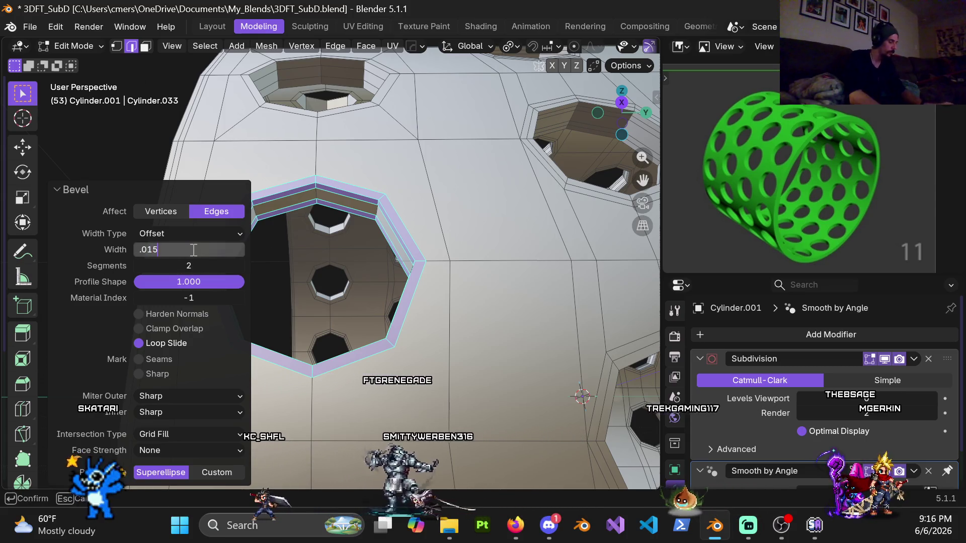
key(Return)
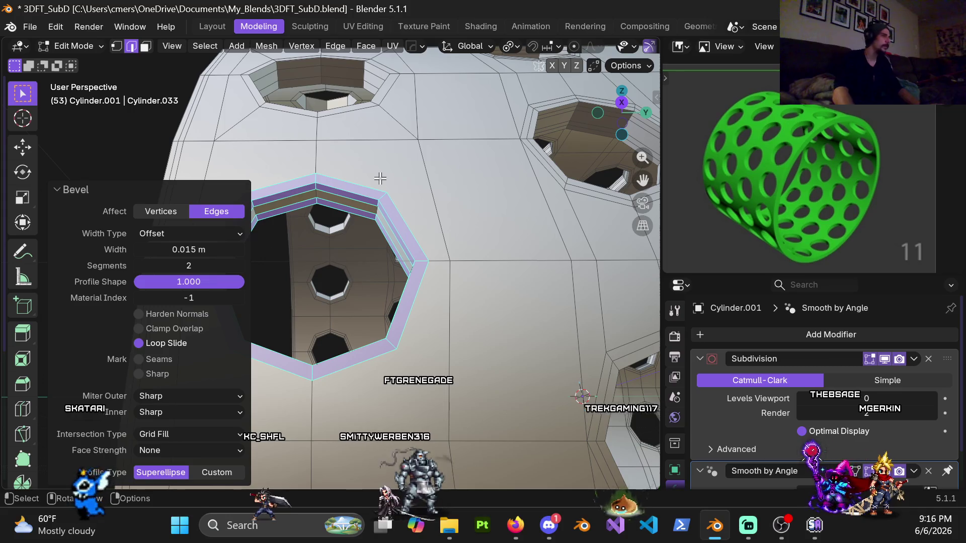
key(1)
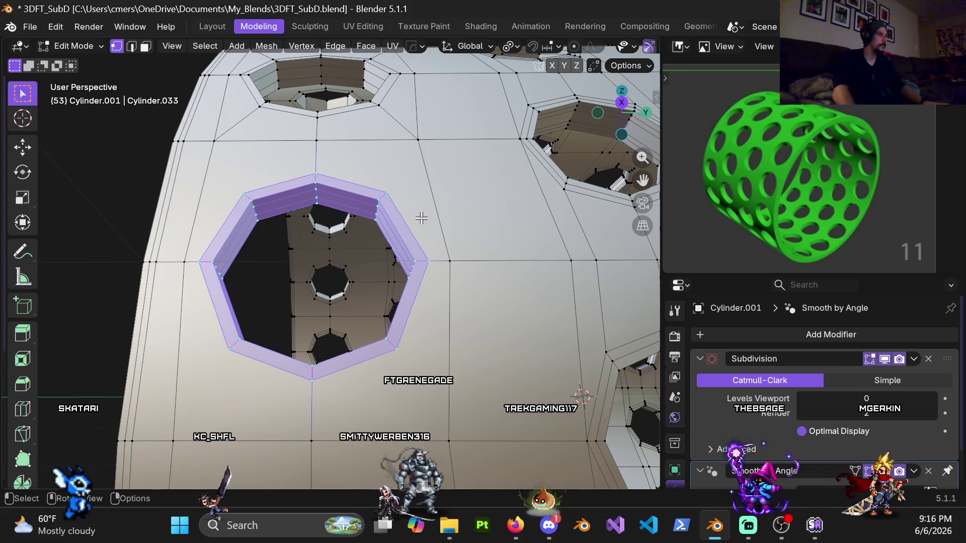
middle_drag(420, 216, 424, 207)
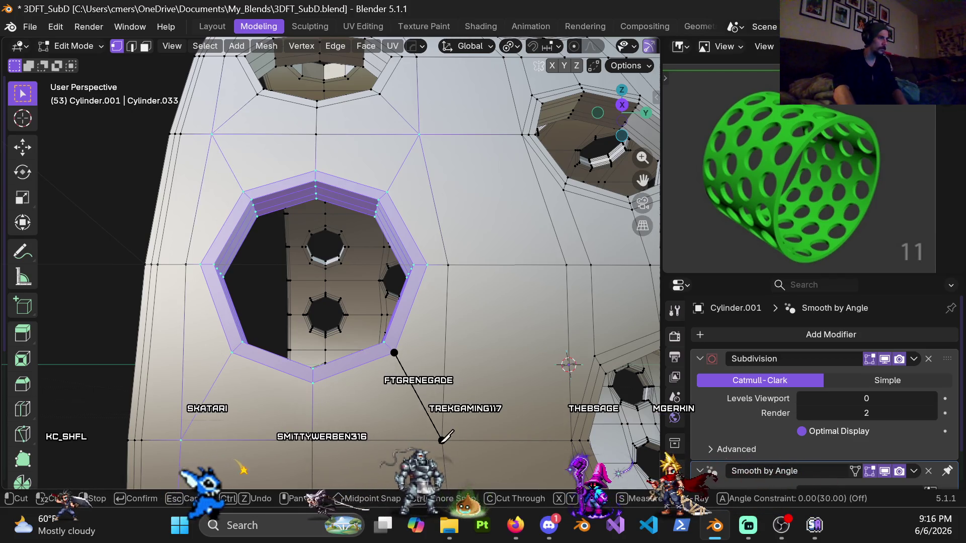
Add a centred loop cut around the bevelled hole rim and select the edge path above it
scroll(426, 257, down, 5)
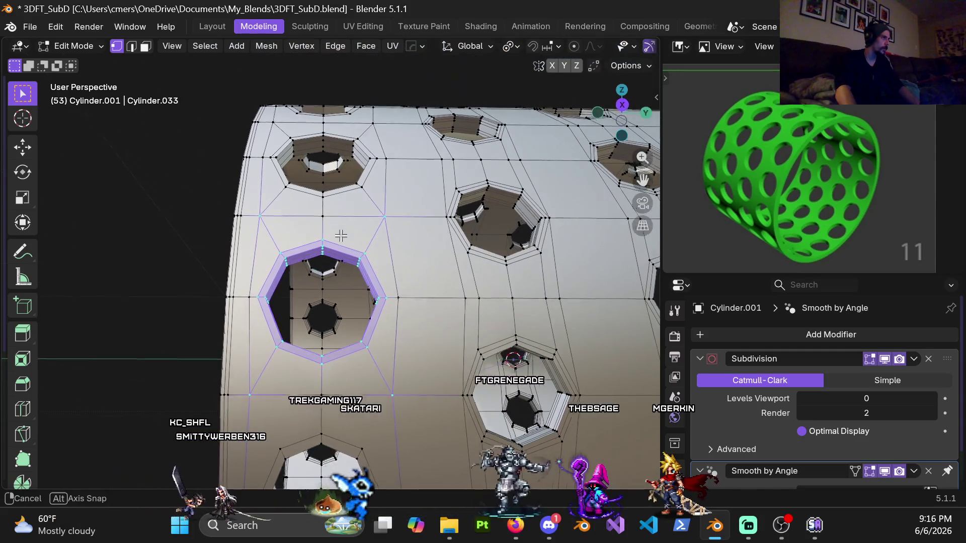
scroll(323, 231, up, 4)
middle_drag(324, 231, 315, 232)
key(ctrl+r)
click(314, 226)
right_click(313, 225)
alt+click(312, 231)
mouse_move(357, 174)
middle_down()
mouse_move(430, 262)
mouse_move(430, 226)
middle_up()
ctrl+click(421, 263)
scroll(430, 226, down, 3)
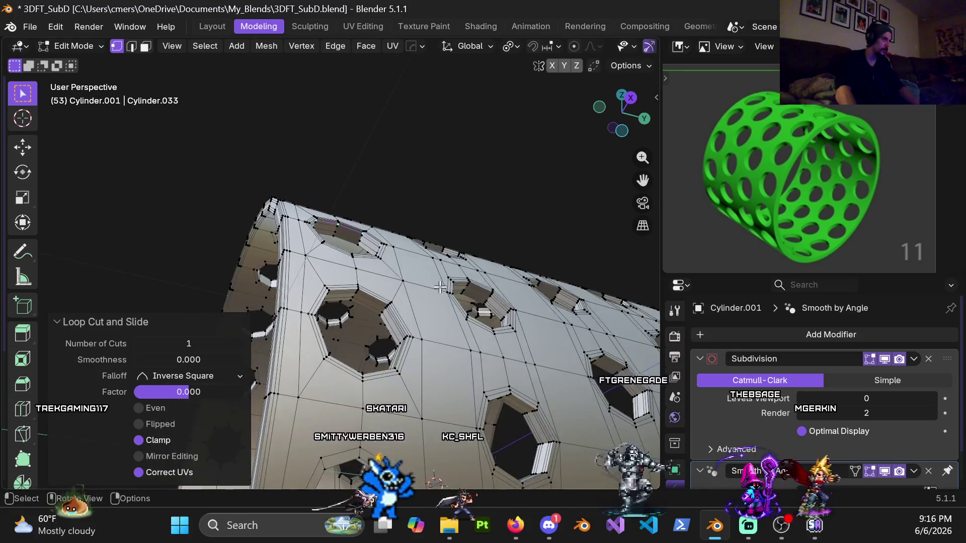
Return to Object Mode and enter 4 for the Subdivision Levels Viewport
key(Tab)
scroll(396, 271, up, 2)
click(838, 393)
text(4)
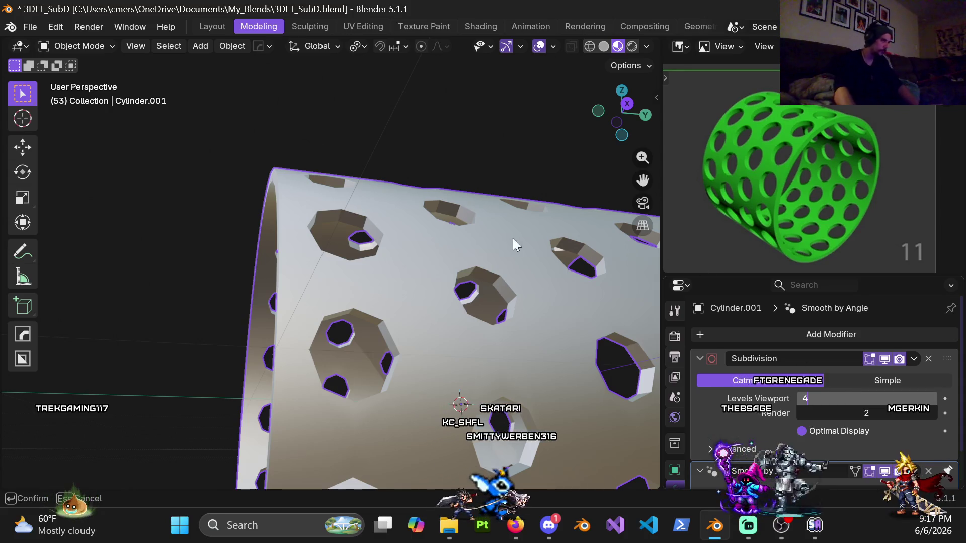
Confirm Levels Viewport 4 to preview the smoothed cylinder, then go back into Edit Mode
key(Return)
scroll(445, 308, down, 3)
mouse_move(400, 266)
middle_down()
mouse_move(397, 294)
mouse_move(371, 293)
mouse_move(455, 318)
mouse_move(315, 315)
mouse_move(441, 385)
mouse_move(395, 399)
mouse_move(300, 270)
mouse_move(423, 214)
mouse_move(279, 319)
mouse_move(437, 325)
mouse_move(371, 320)
mouse_move(303, 300)
mouse_move(404, 316)
mouse_move(403, 325)
middle_up()
scroll(359, 330, down, 5)
key(ctrl+Tab)
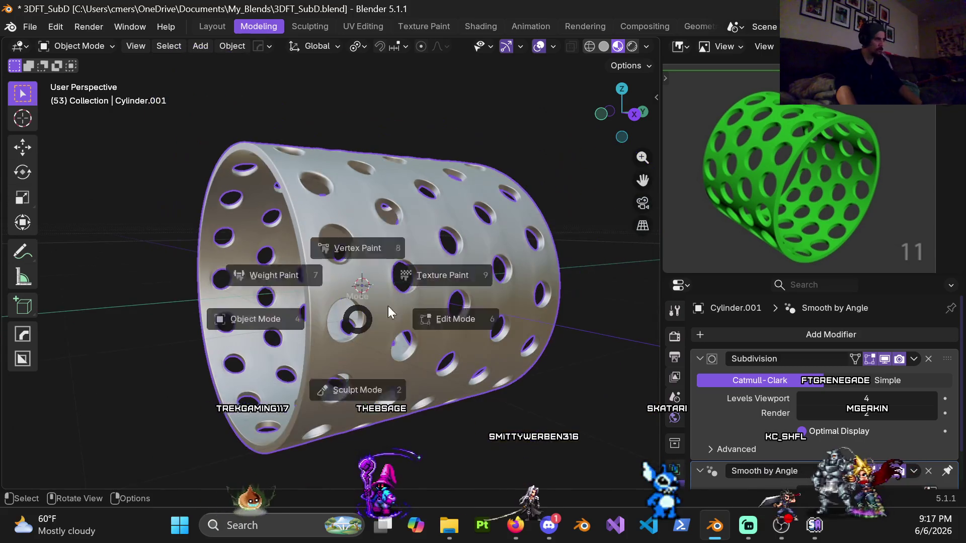
click(496, 338)
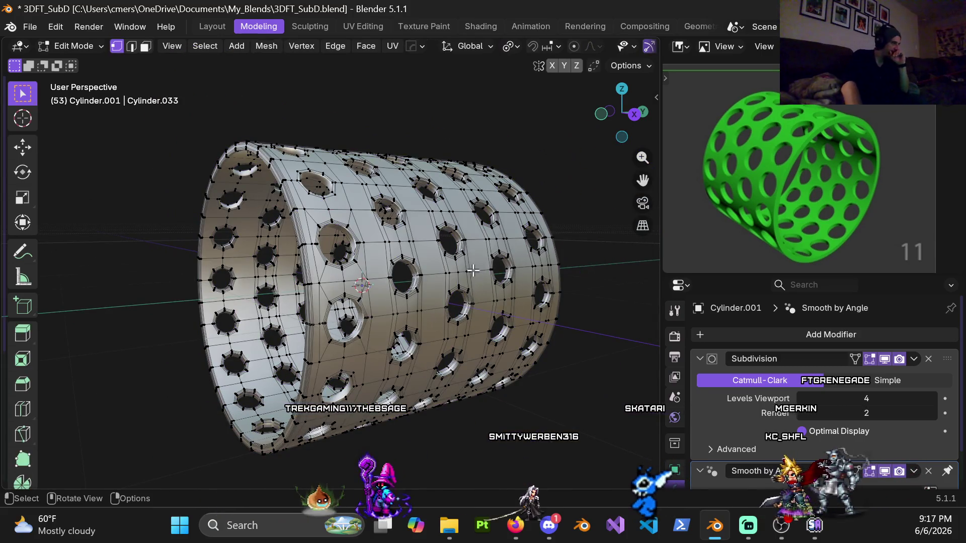
Frame the holes from the side and set Subdivision Levels Viewport to 0
mouse_move(439, 272)
middle_down()
mouse_move(367, 284)
mouse_move(386, 330)
mouse_move(364, 304)
middle_up()
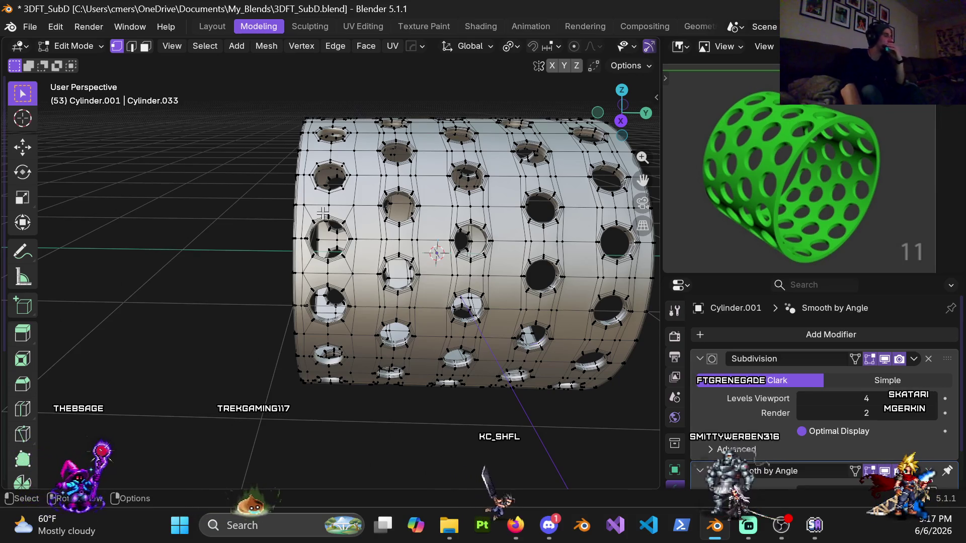
shift+middle_drag(340, 180, 384, 280)
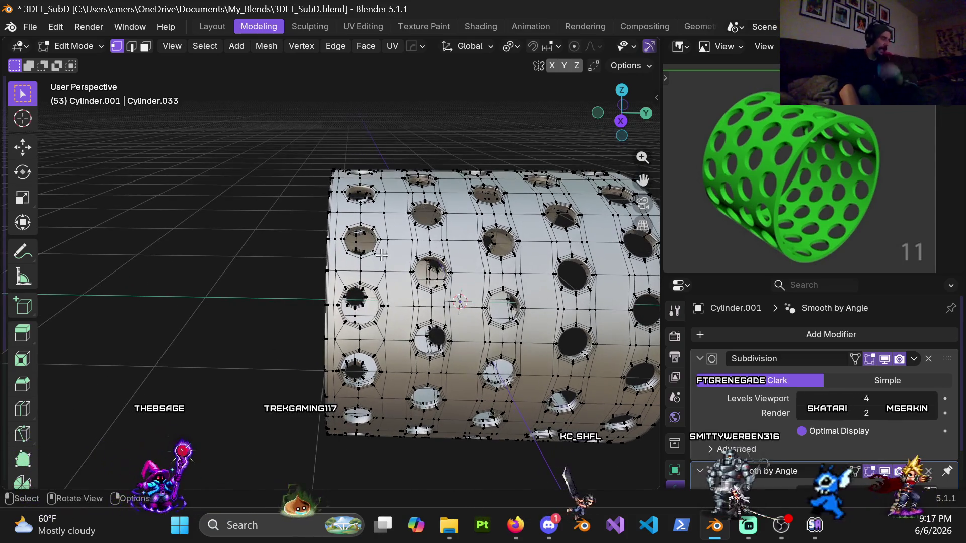
scroll(384, 279, up, 6)
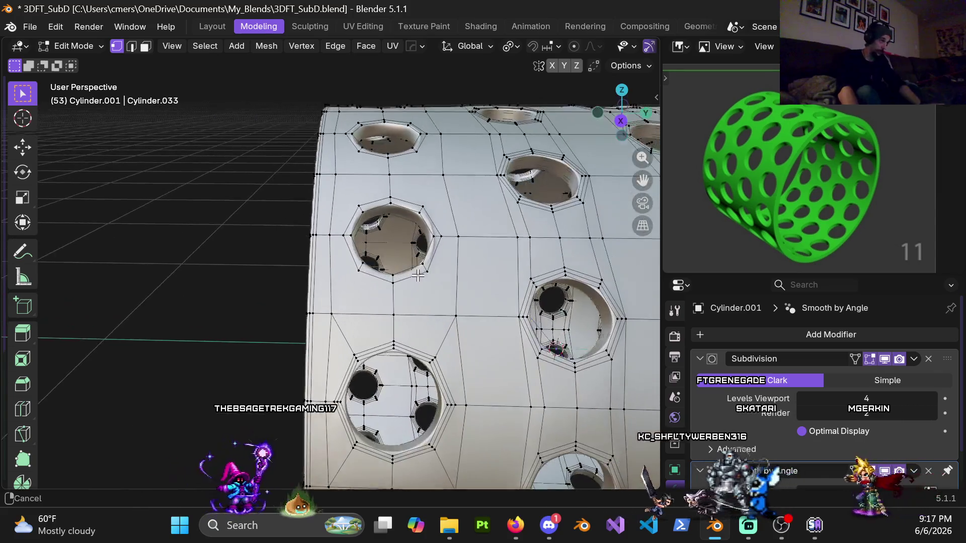
click(884, 396)
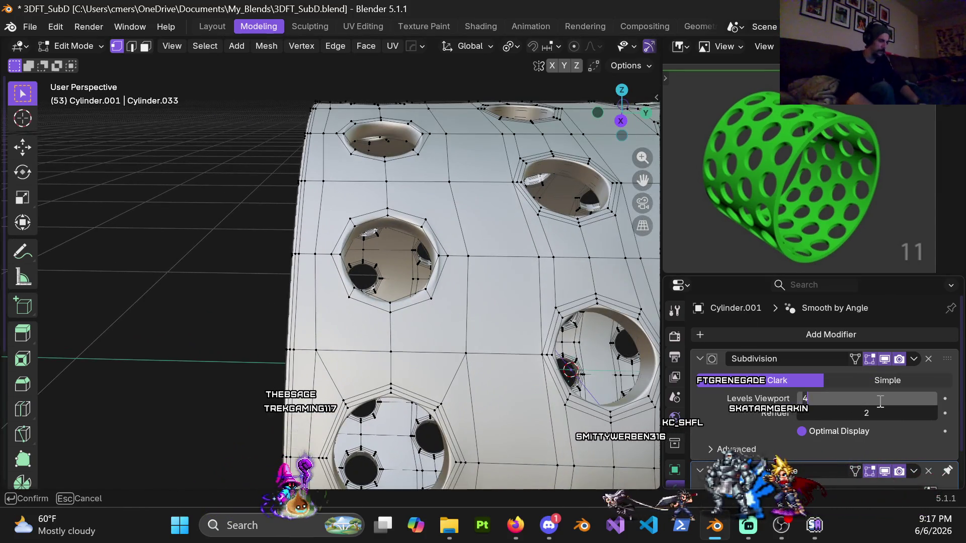
text(0)
key(Return)
scroll(454, 308, up, 4)
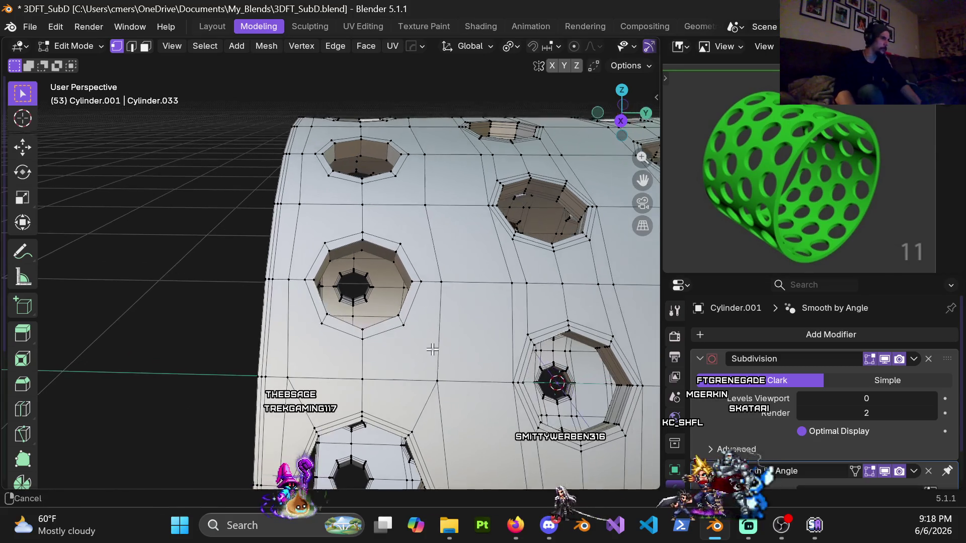
Delete the face loop around a hole on the top surface
middle_drag(454, 308, 496, 277)
alt+click(464, 306)
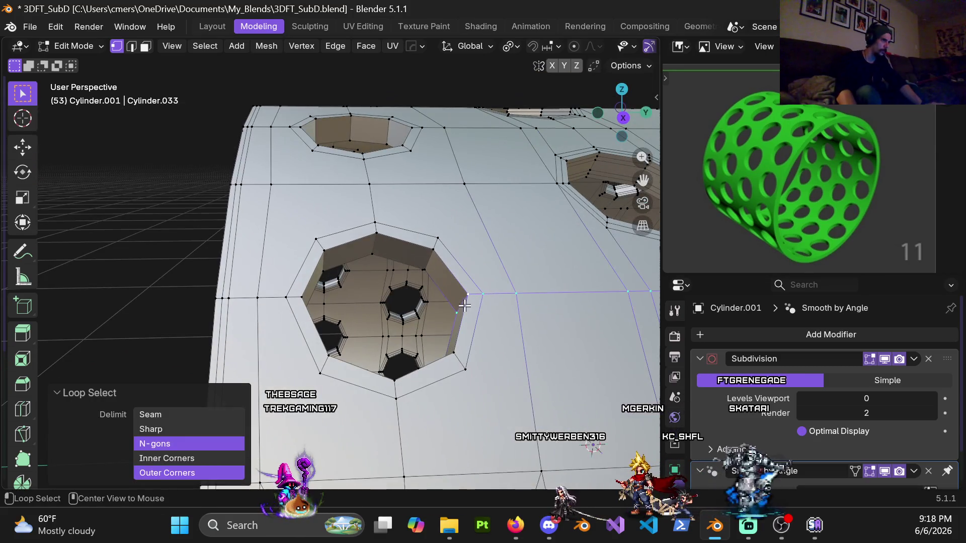
key(3)
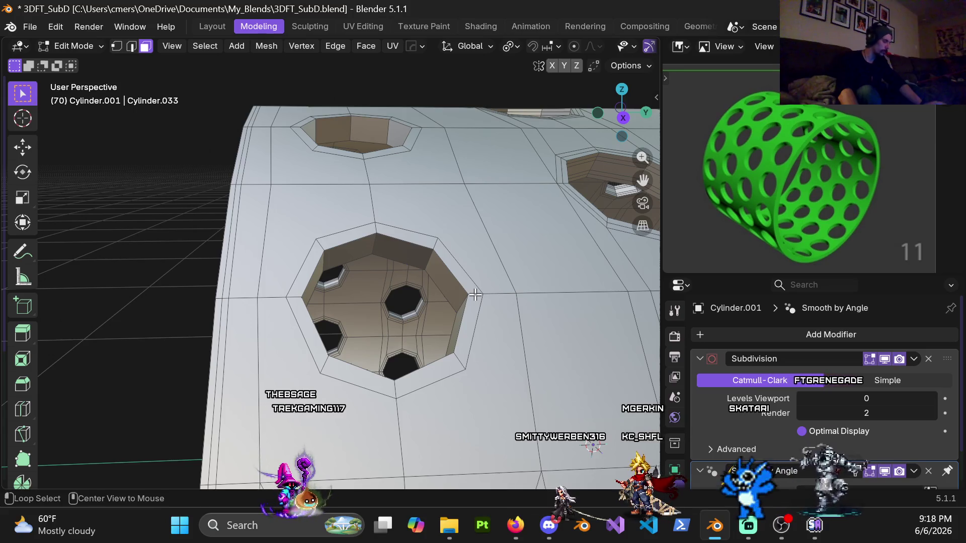
alt+click(475, 294)
mouse_move(475, 295)
middle_down()
mouse_move(506, 261)
mouse_move(509, 151)
mouse_move(201, 267)
mouse_move(352, 362)
middle_up()
scroll(427, 317, up, 5)
mouse_move(500, 277)
middle_down()
mouse_move(373, 287)
mouse_move(375, 312)
mouse_move(267, 362)
mouse_move(430, 287)
mouse_move(245, 274)
middle_up()
key(x)
click(376, 310)
Select the boundary loop of the face ring around a hole rim
key(2)
shift+click(252, 265)
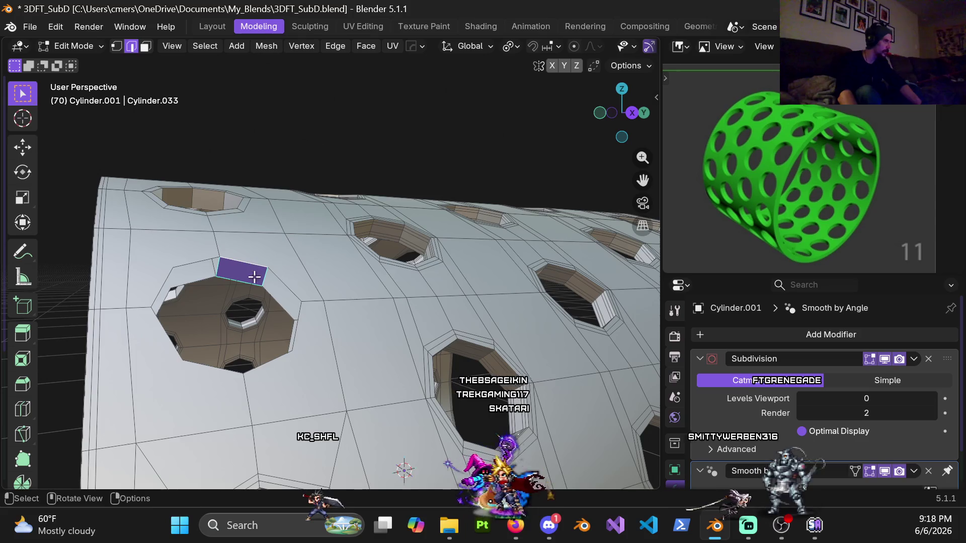
middle_drag(296, 273, 363, 272)
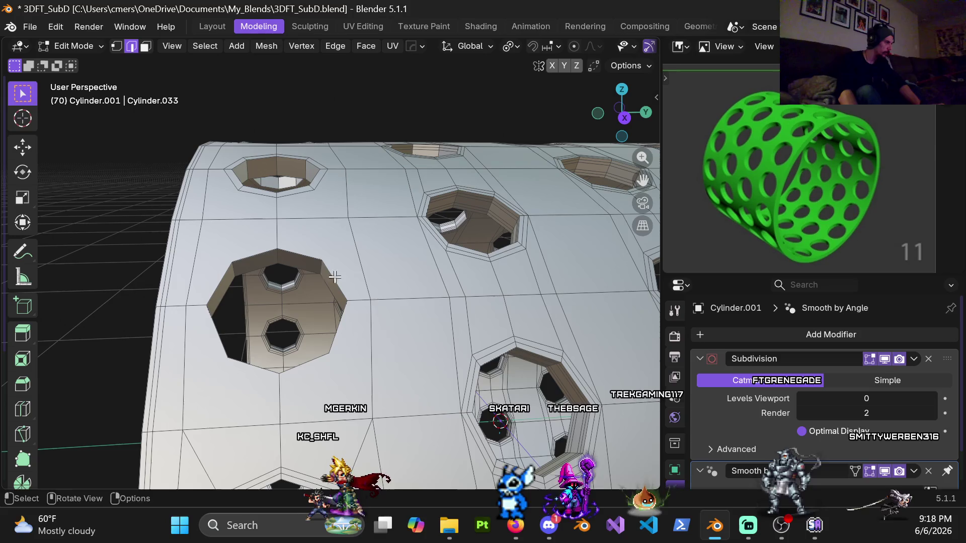
alt+click(294, 266)
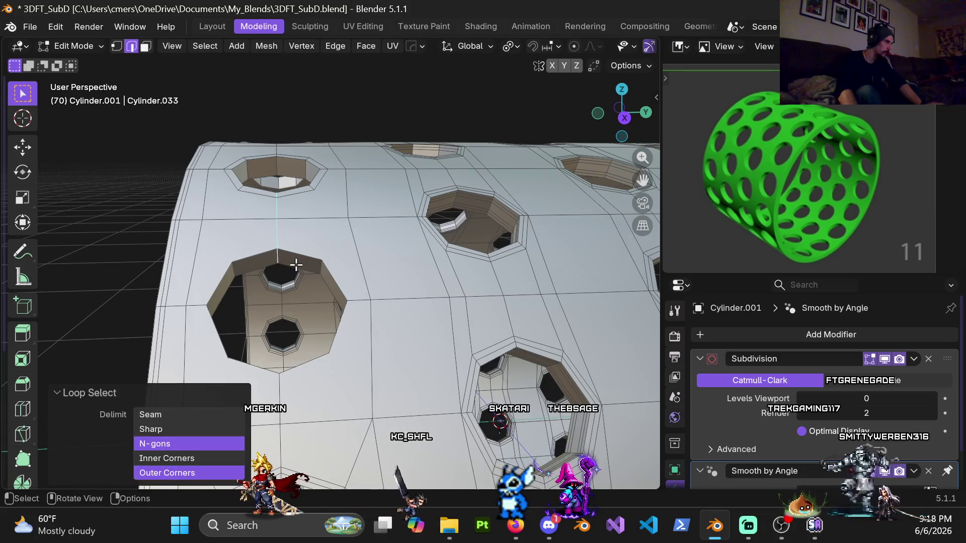
key(3)
key(space)
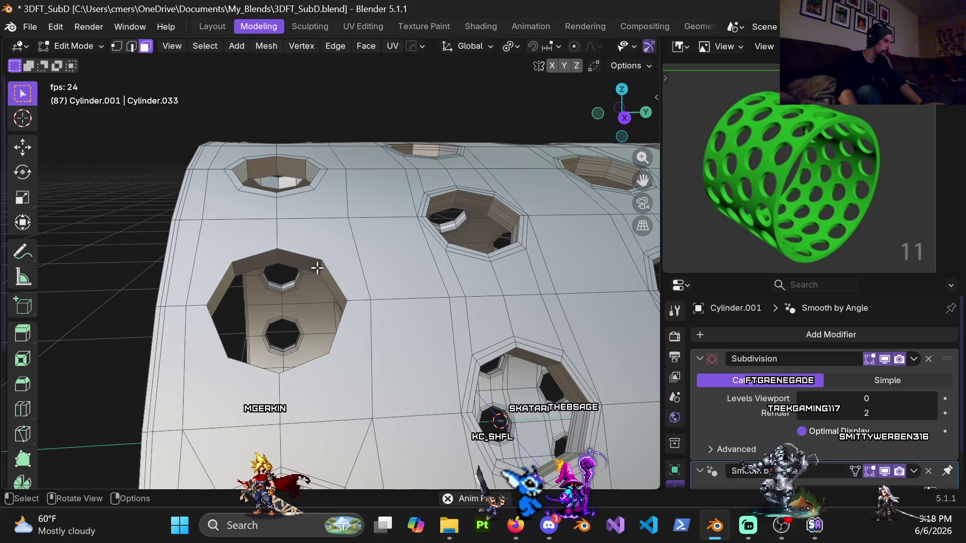
alt+click(282, 260)
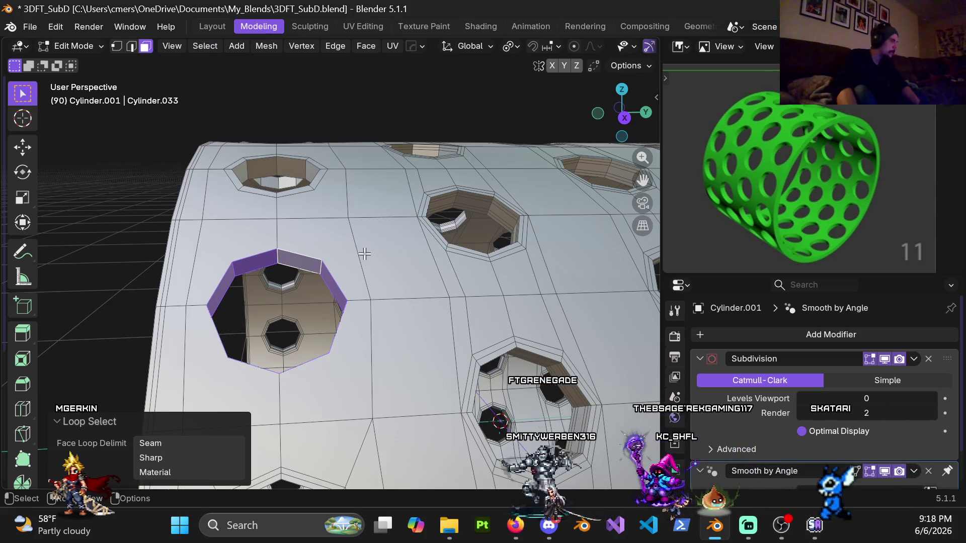
click(204, 45)
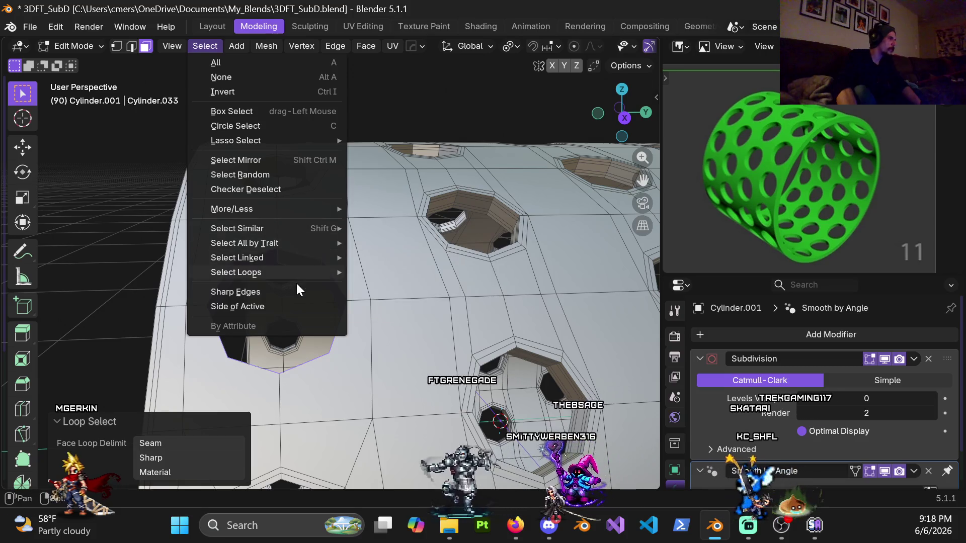
mouse_move(319, 273)
click(393, 320)
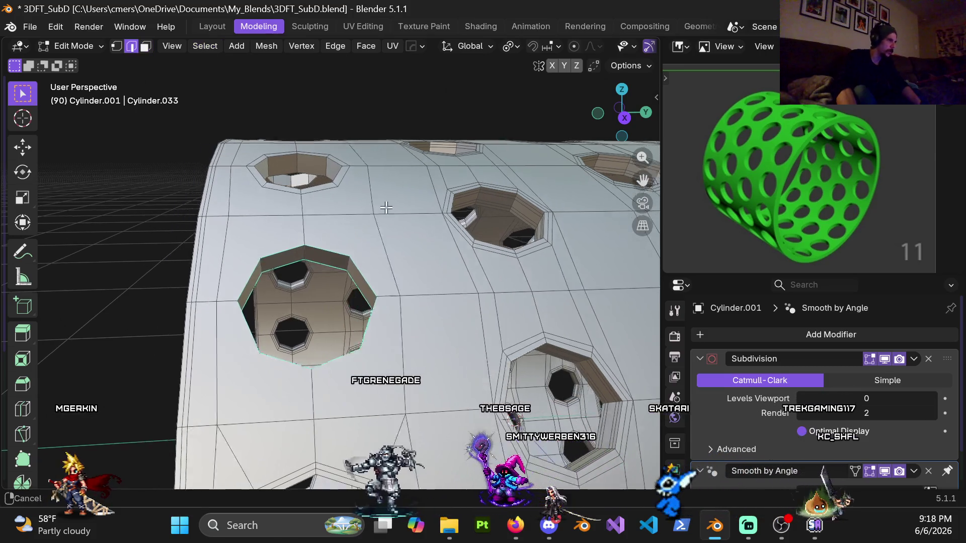
Bevel the hole's boundary loop to a 0.015 m width
key(ctrl+b)
click(418, 259)
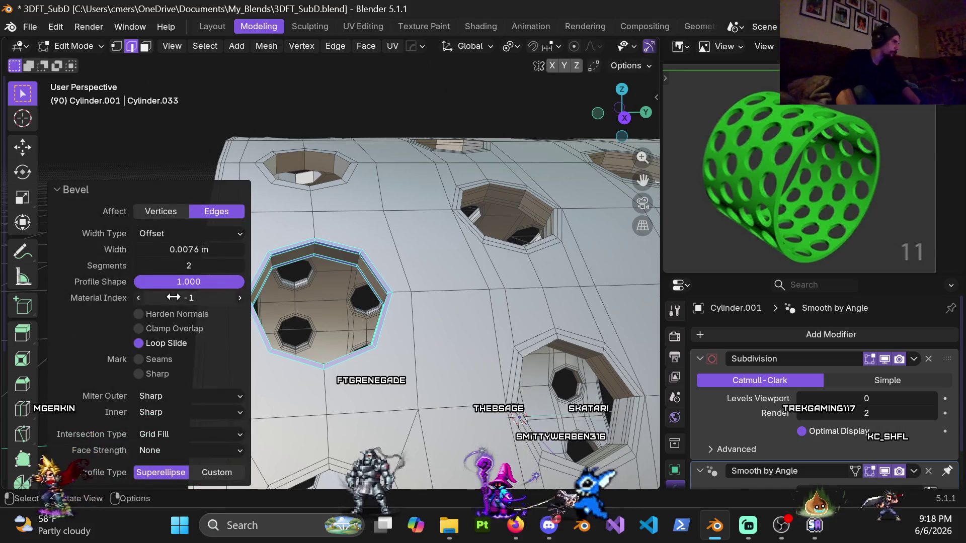
click(194, 250)
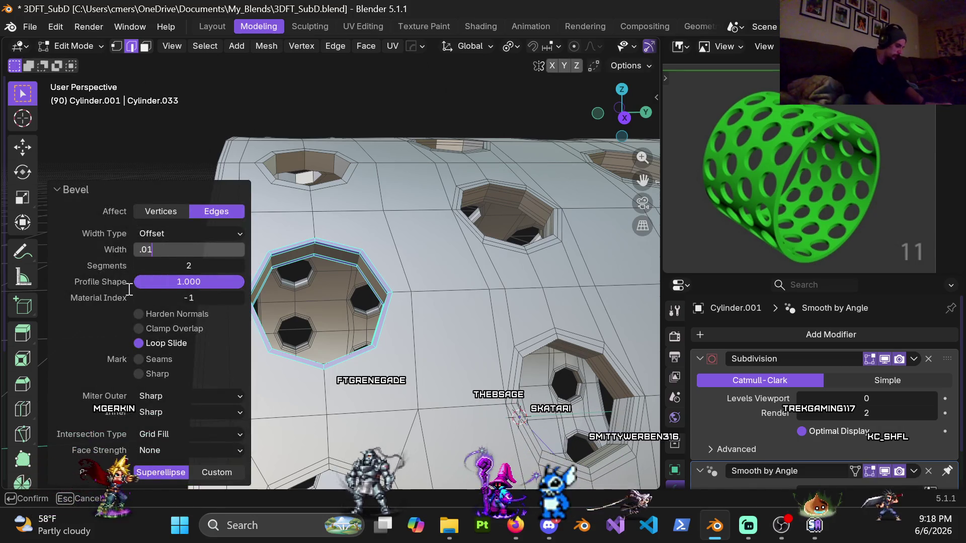
text(5)
key(Return)
Add a loop cut along the bevelled hole rim
key(ctrl+r)
click(389, 246)
click(389, 245)
mouse_move(385, 266)
middle_down()
mouse_move(530, 223)
mouse_move(423, 220)
middle_up()
Cut extra edge loops around the neighbouring hole and the lower hole
key(ctrl+r)
mouse_move(367, 194)
middle_down()
mouse_move(491, 319)
mouse_move(442, 172)
mouse_move(380, 198)
mouse_move(408, 236)
middle_up()
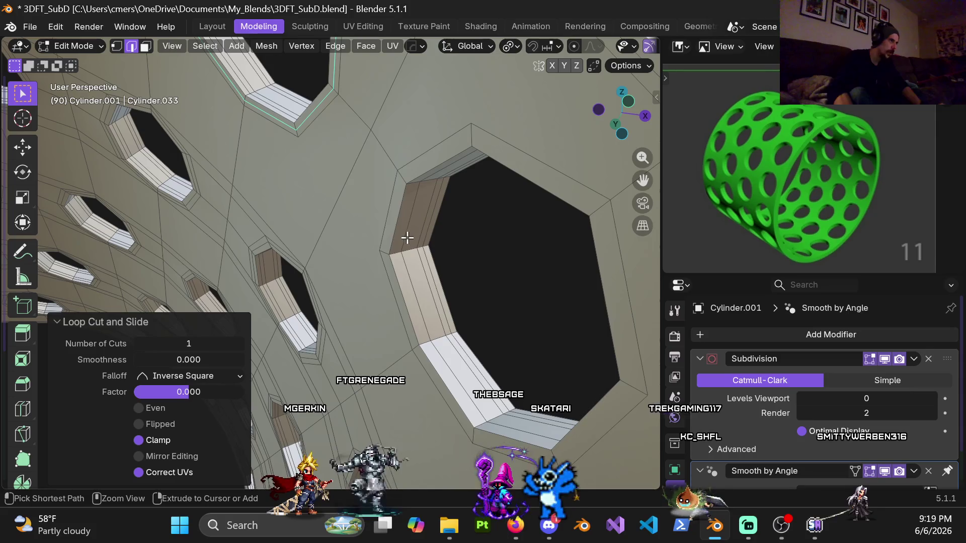
key(ctrl+r)
click(395, 256)
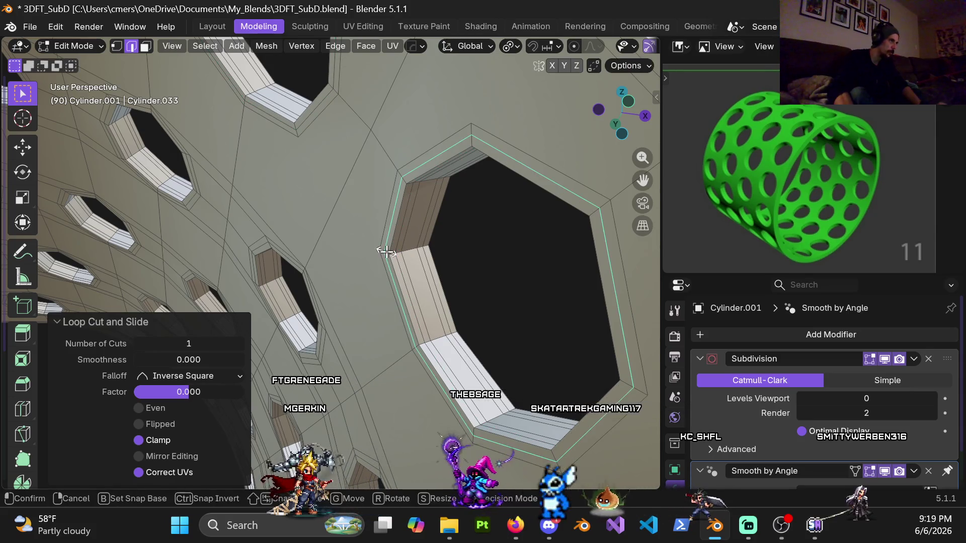
middle_drag(387, 250, 424, 277)
key(ctrl+r)
click(421, 284)
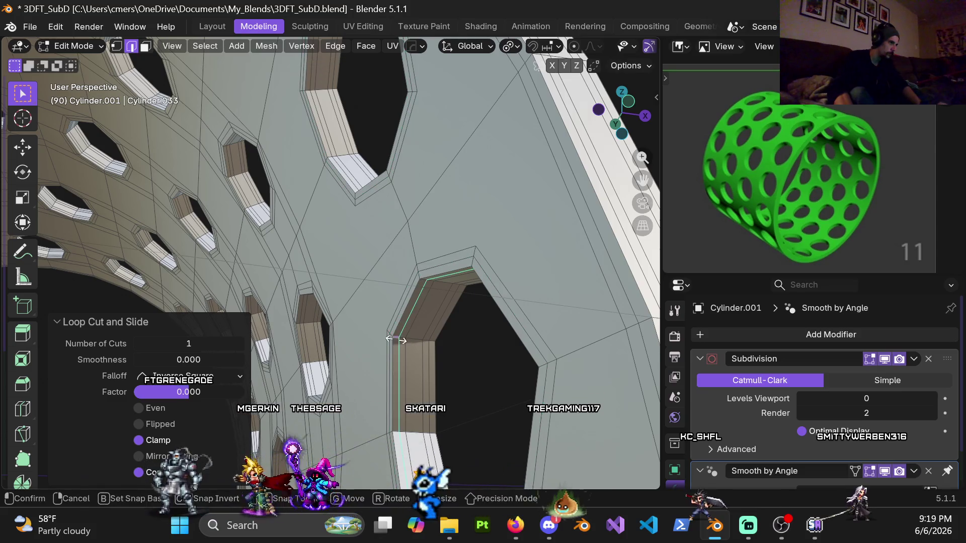
scroll(396, 340, down, 3)
mouse_move(396, 340)
middle_down()
mouse_move(208, 301)
mouse_move(352, 342)
mouse_move(399, 366)
mouse_move(387, 399)
mouse_move(352, 302)
mouse_move(396, 229)
mouse_move(344, 247)
mouse_move(348, 291)
mouse_move(394, 216)
mouse_move(303, 327)
mouse_move(231, 287)
middle_up()
Delete the face loop around a hole and the face at its top edge
key(3)
alt+click(344, 246)
alt+click(311, 294)
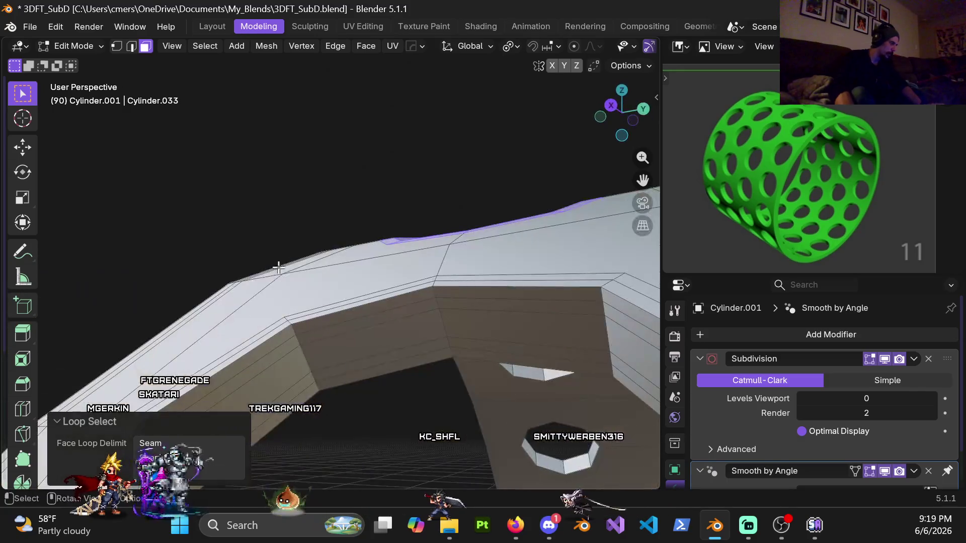
mouse_move(400, 292)
middle_down()
mouse_move(453, 319)
mouse_move(433, 310)
mouse_move(467, 352)
middle_up()
key(x)
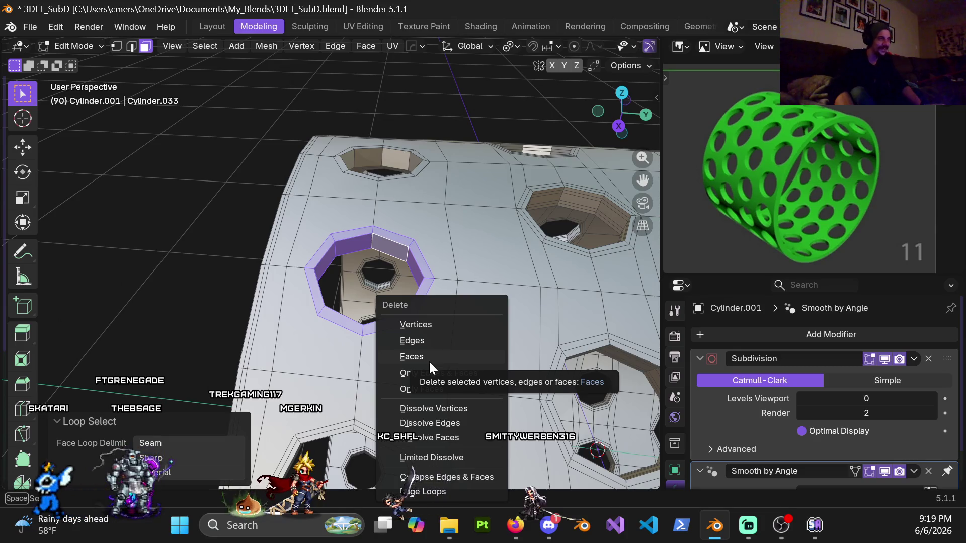
click(429, 358)
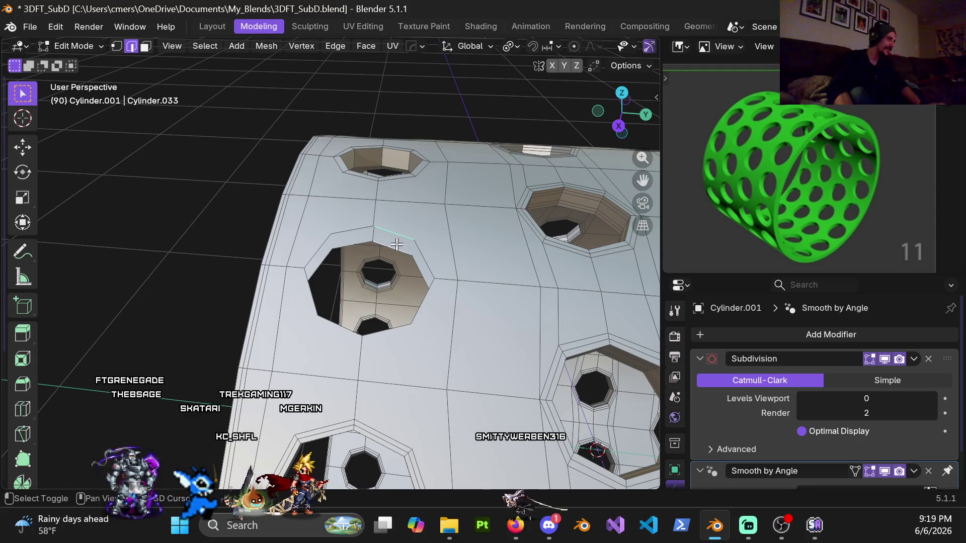
key(x)
click(418, 263)
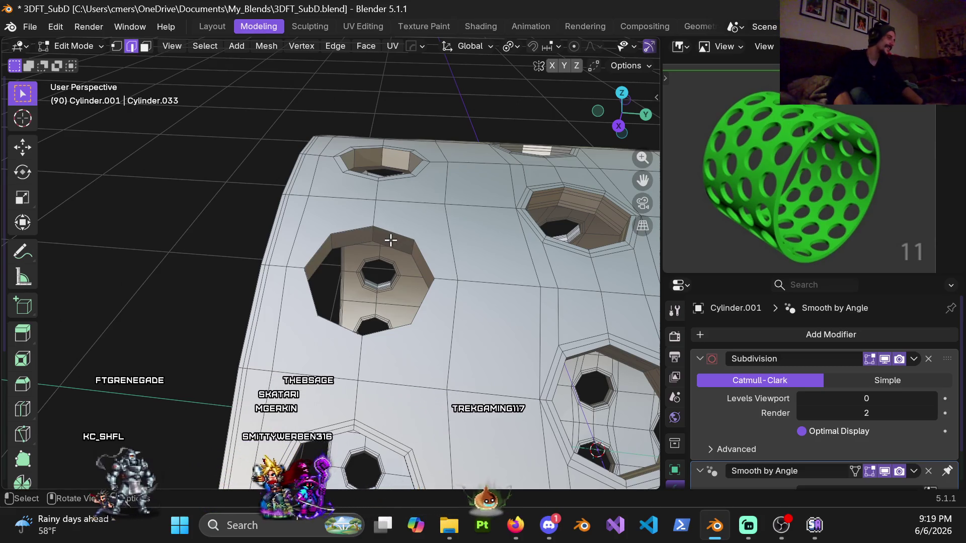
Select the boundary edge loops of the face ring around the hole's rim
key(1)
alt+click(400, 246)
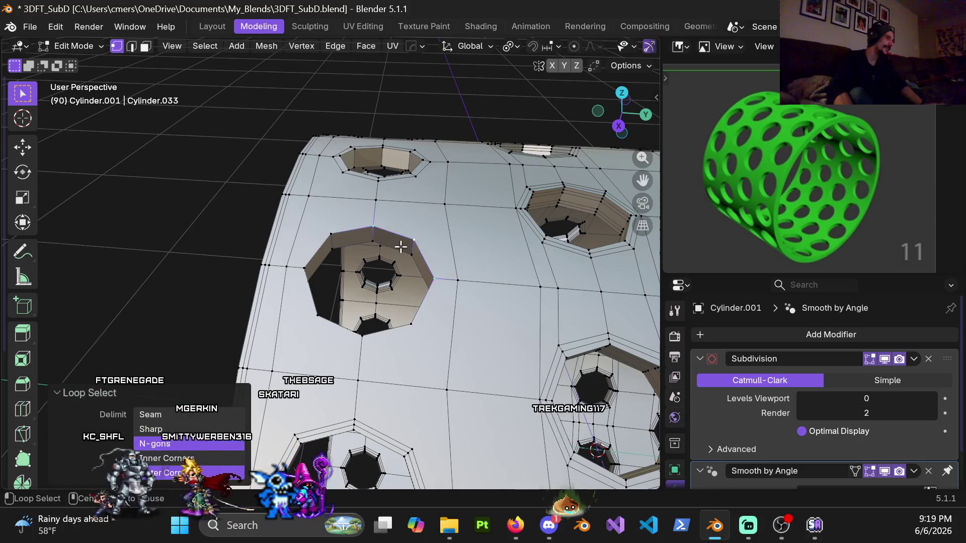
key(3)
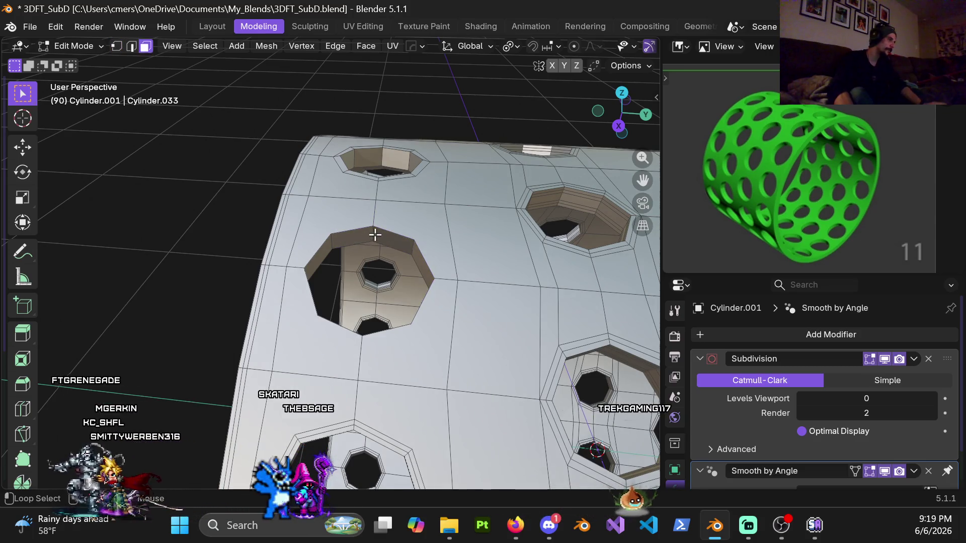
alt+click(379, 242)
click(207, 46)
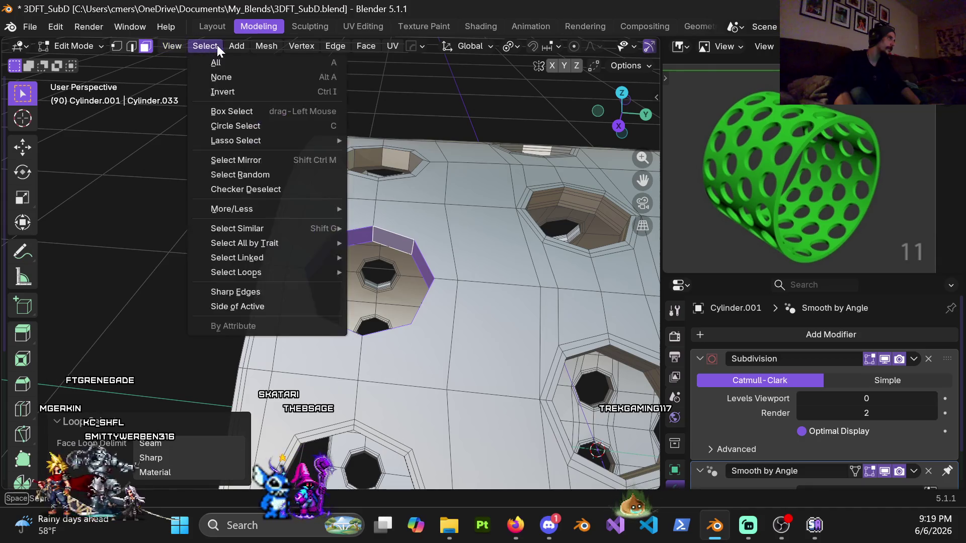
mouse_move(285, 273)
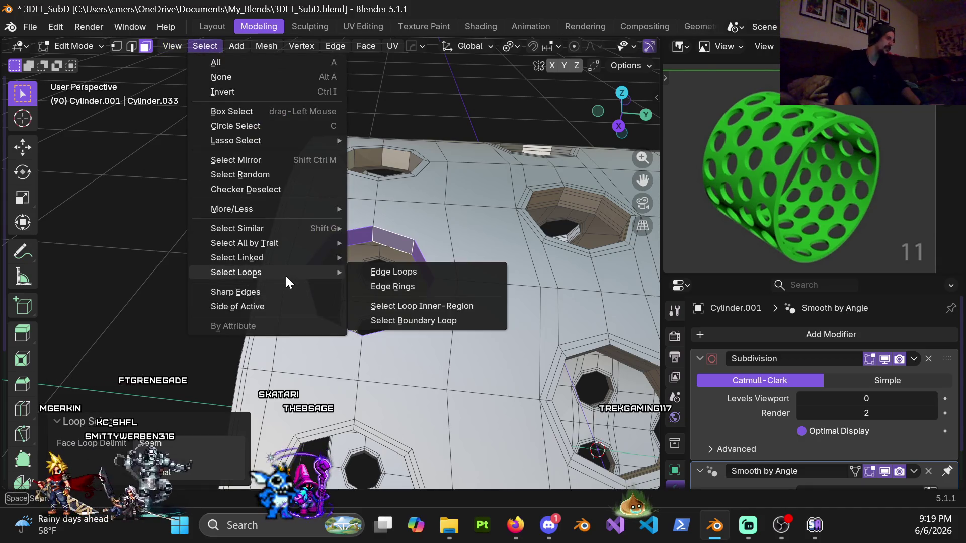
click(406, 322)
Bevel the rim loops with a 0.015 m width
key(ctrl+b)
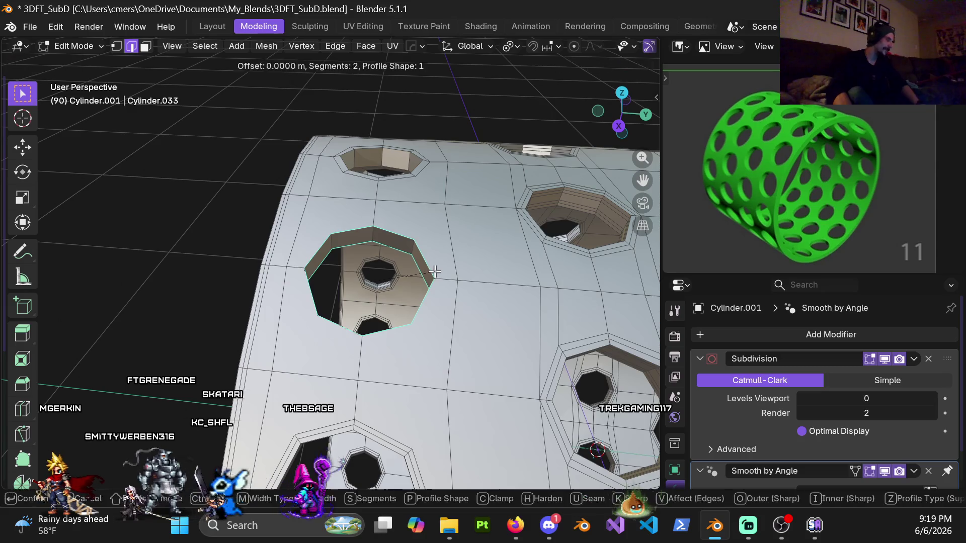
click(443, 273)
double_click(189, 250)
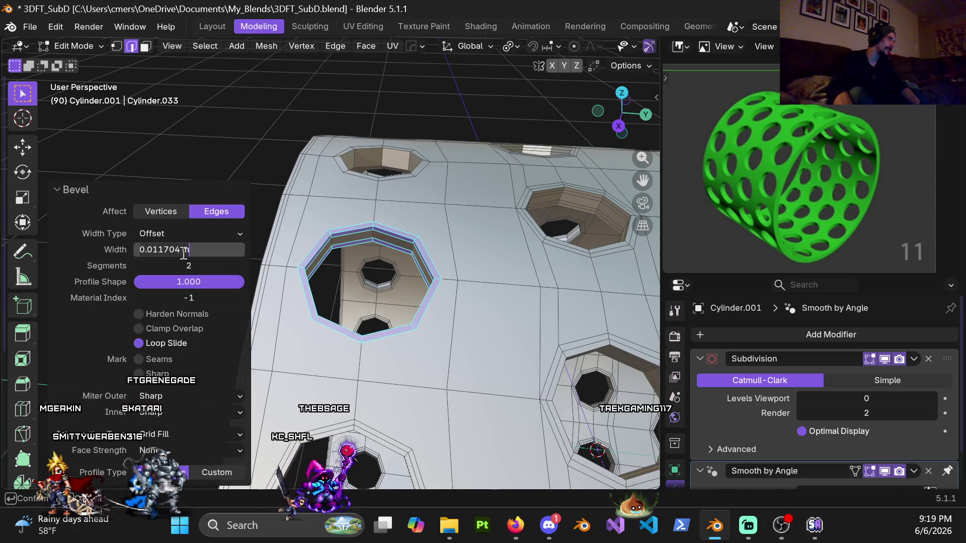
text(.015)
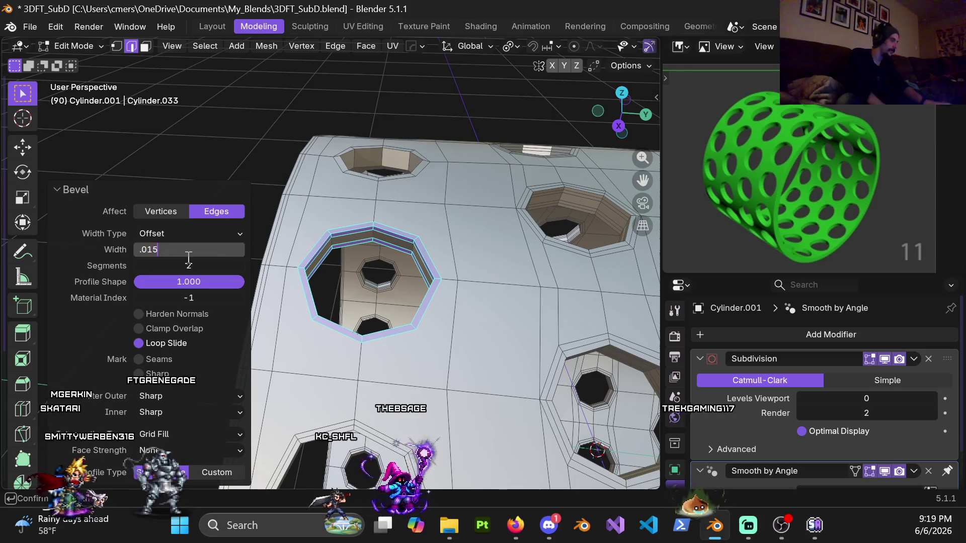
key(Return)
Add a centred loop cut along the bevelled hole rim
scroll(370, 243, up, 3)
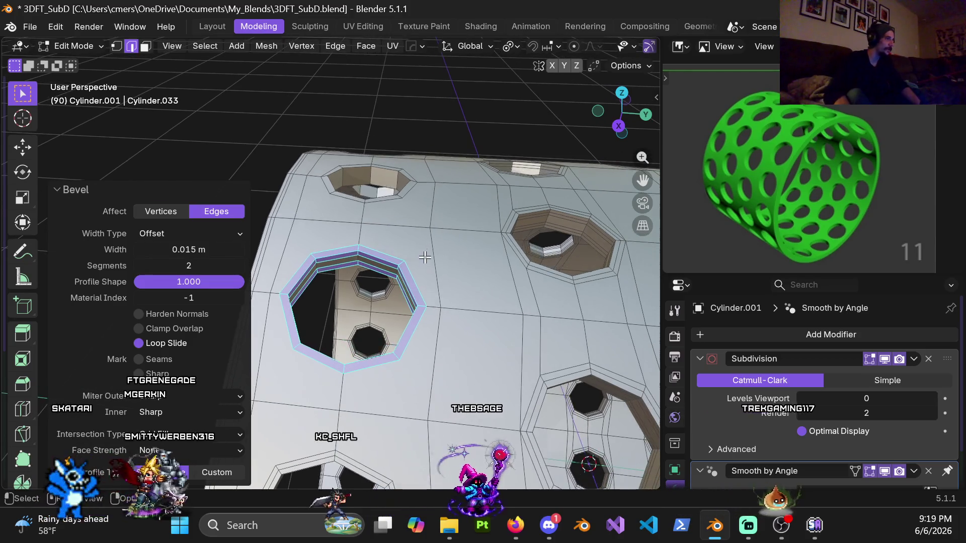
key(ctrl+r)
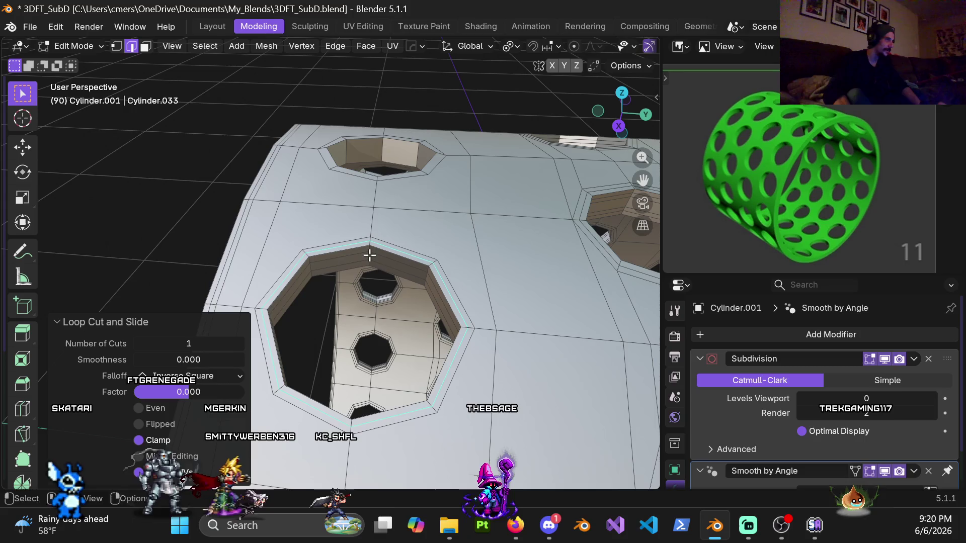
click(370, 247)
right_click(377, 259)
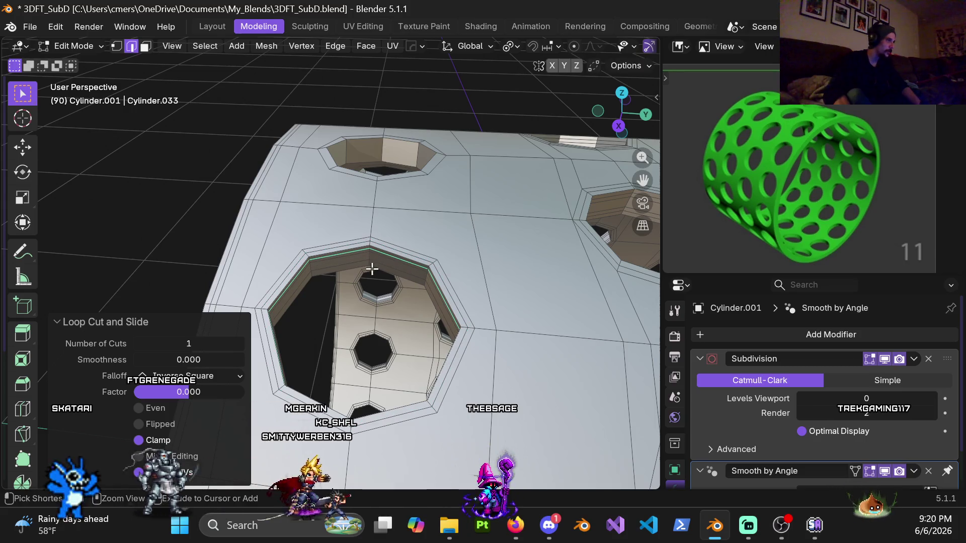
right_click(369, 264)
mouse_move(371, 263)
middle_down()
mouse_move(423, 202)
mouse_move(407, 236)
middle_up()
mouse_move(360, 258)
middle_down()
mouse_move(416, 213)
mouse_move(488, 231)
mouse_move(351, 324)
mouse_move(407, 289)
mouse_move(403, 282)
mouse_move(413, 302)
mouse_move(421, 293)
middle_up()
Delete the ring of faces around another hole's rim
key(3)
alt+click(422, 271)
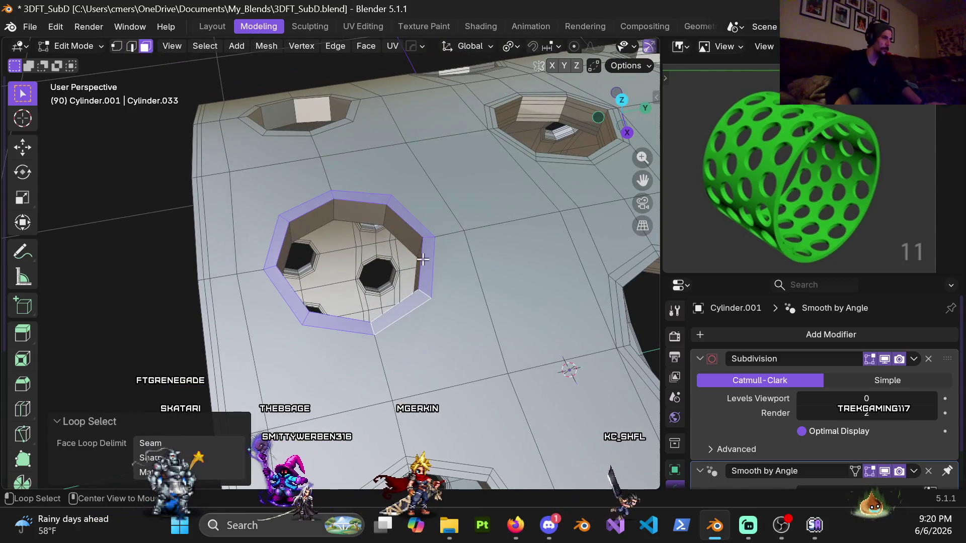
mouse_move(385, 216)
middle_down()
mouse_move(459, 155)
mouse_move(424, 58)
mouse_move(324, 170)
mouse_move(309, 319)
mouse_move(267, 319)
mouse_move(375, 256)
middle_up()
key(x)
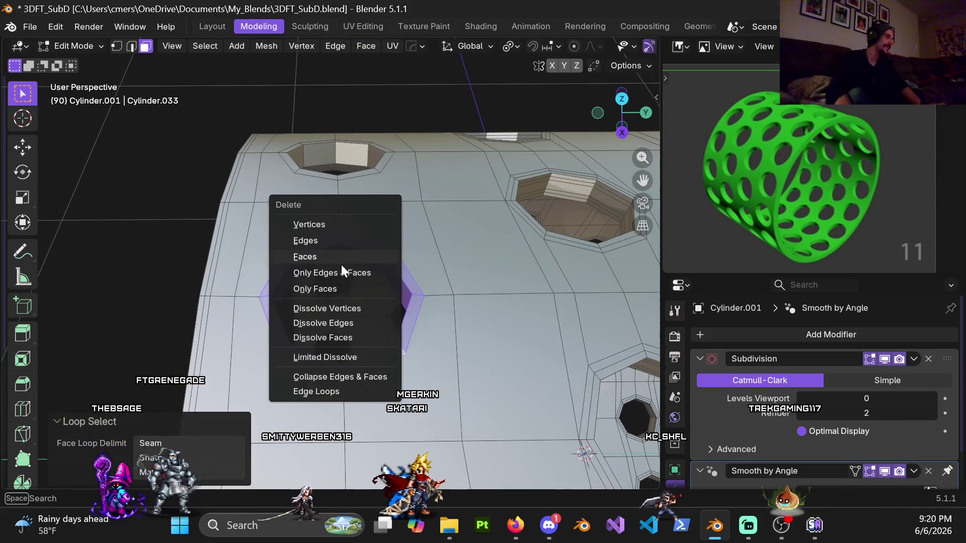
click(330, 257)
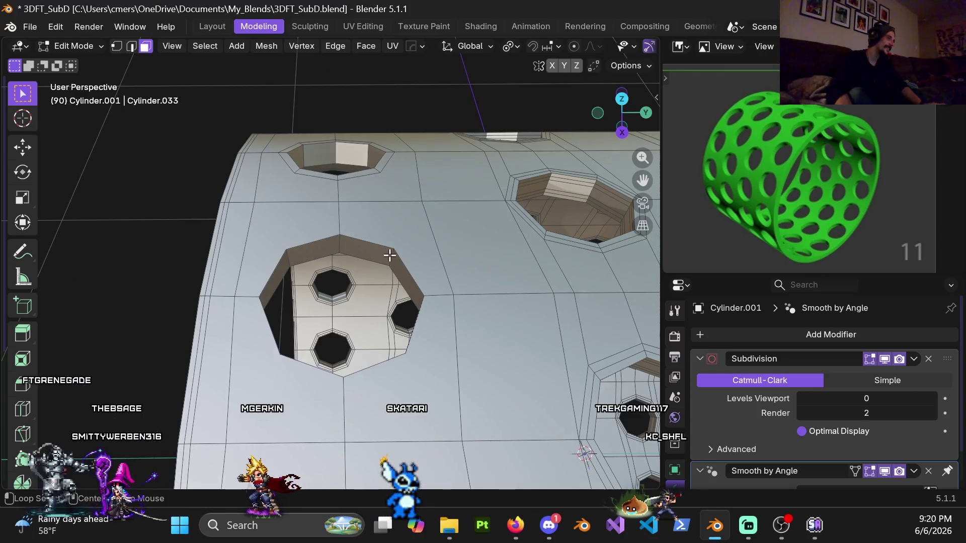
Select the face ring's boundary loops and bevel them 0.015 m wide
alt+click(389, 255)
click(213, 47)
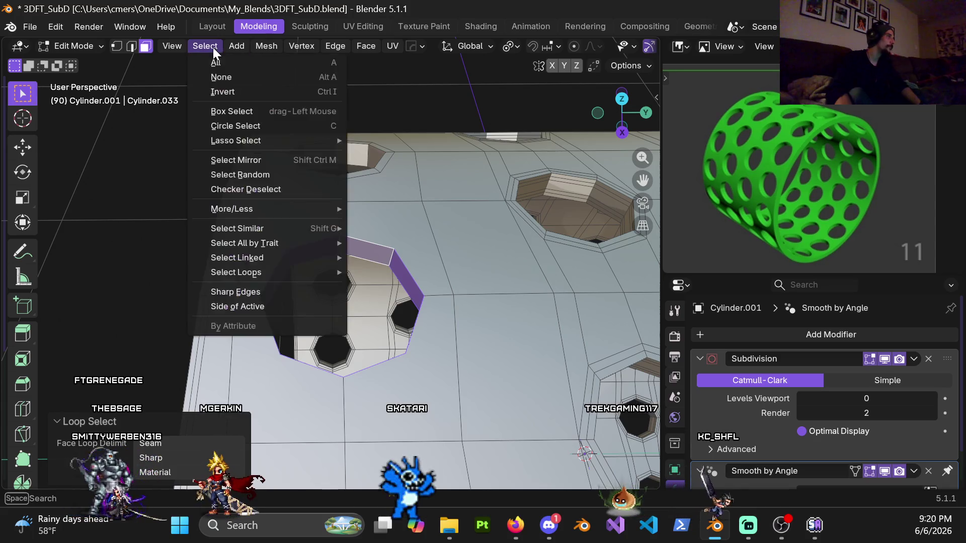
mouse_move(301, 276)
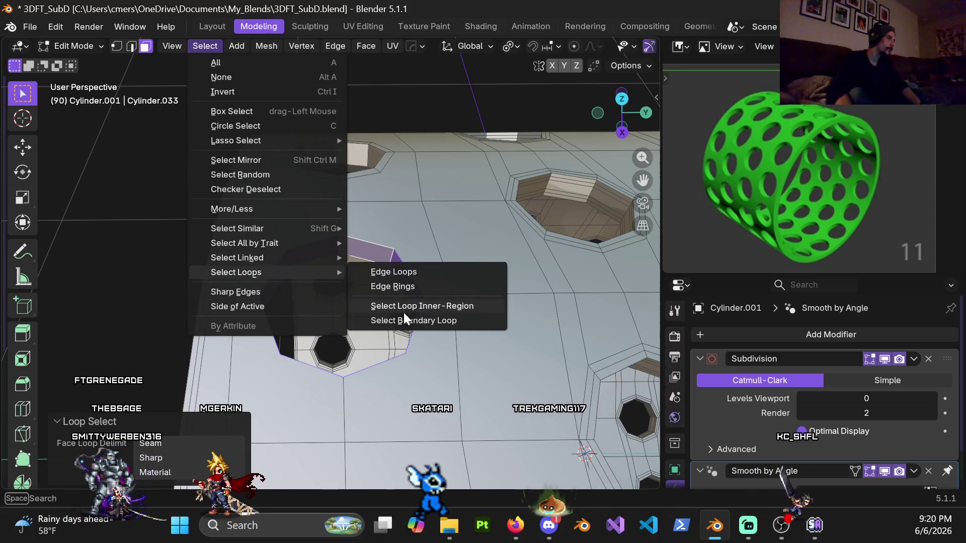
click(404, 320)
key(ctrl+b)
click(449, 272)
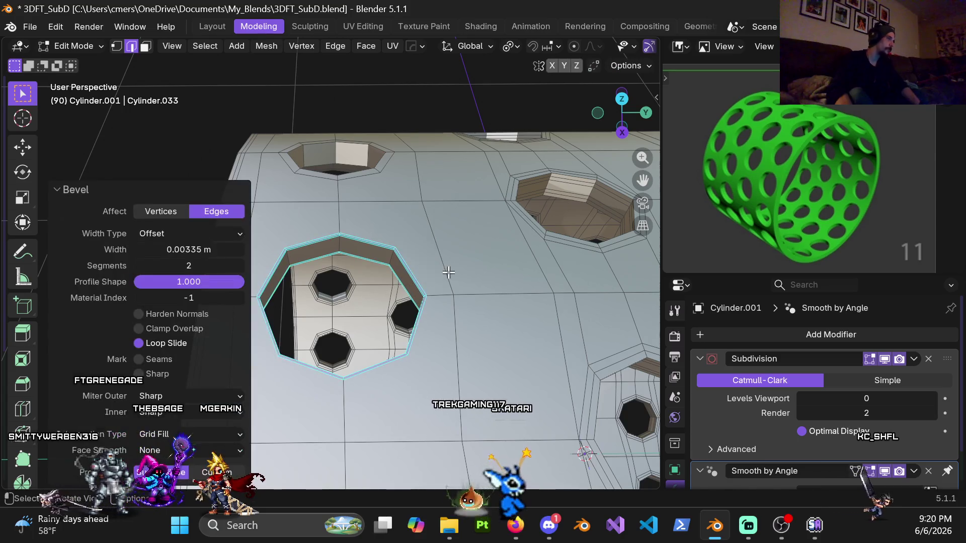
double_click(161, 247)
text(.01)
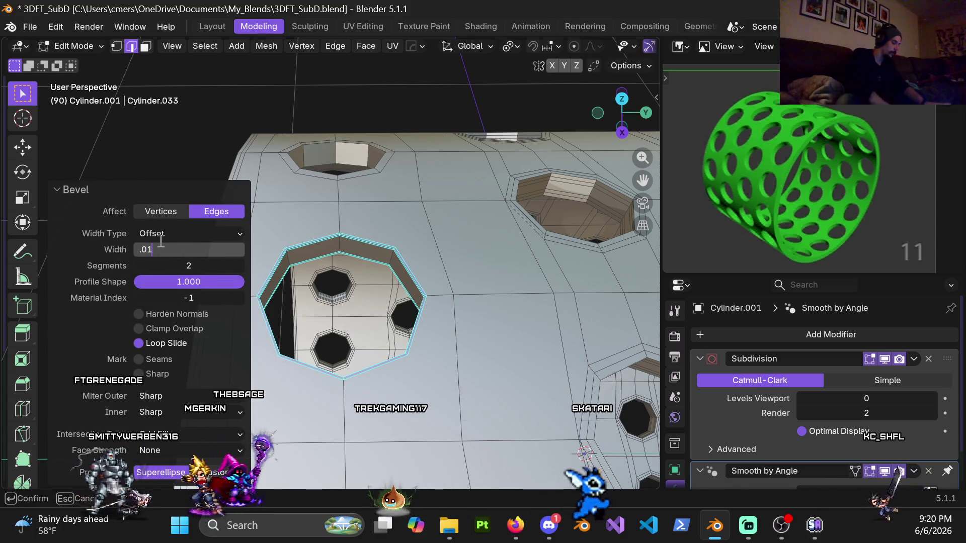
text(5)
key(Return)
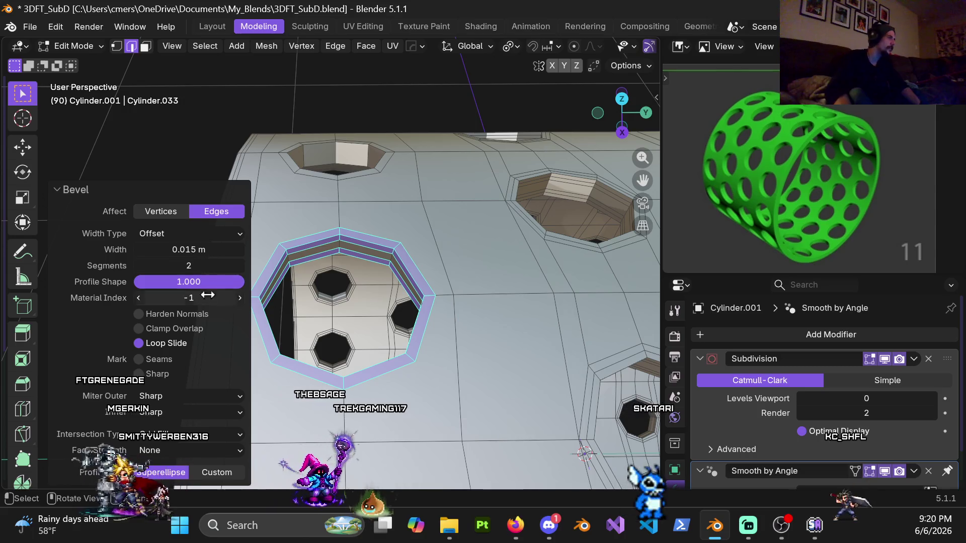
Add two centred loop cuts along the bevelled rim
middle_drag(413, 265, 411, 231)
key(ctrl+r)
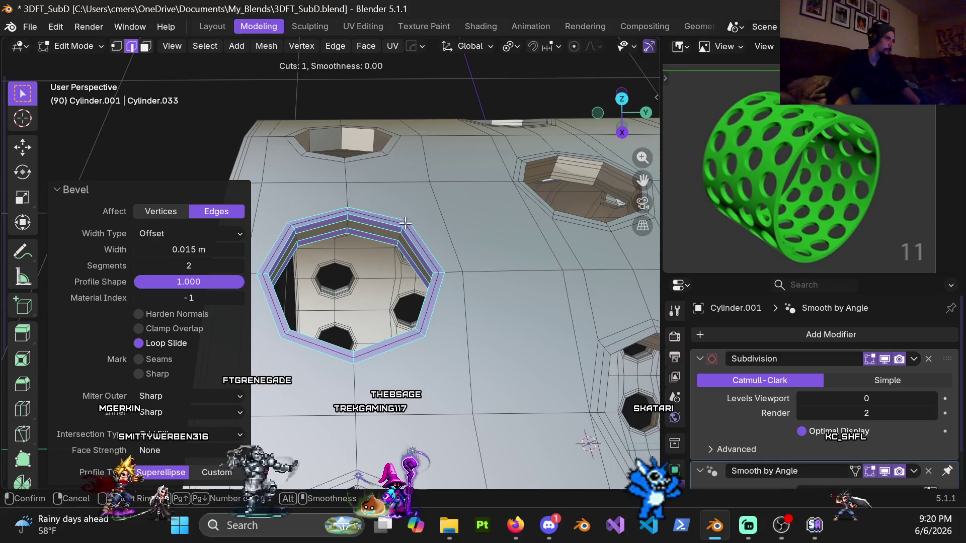
click(405, 229)
right_click(403, 233)
key(ctrl+r)
click(401, 230)
right_click(401, 230)
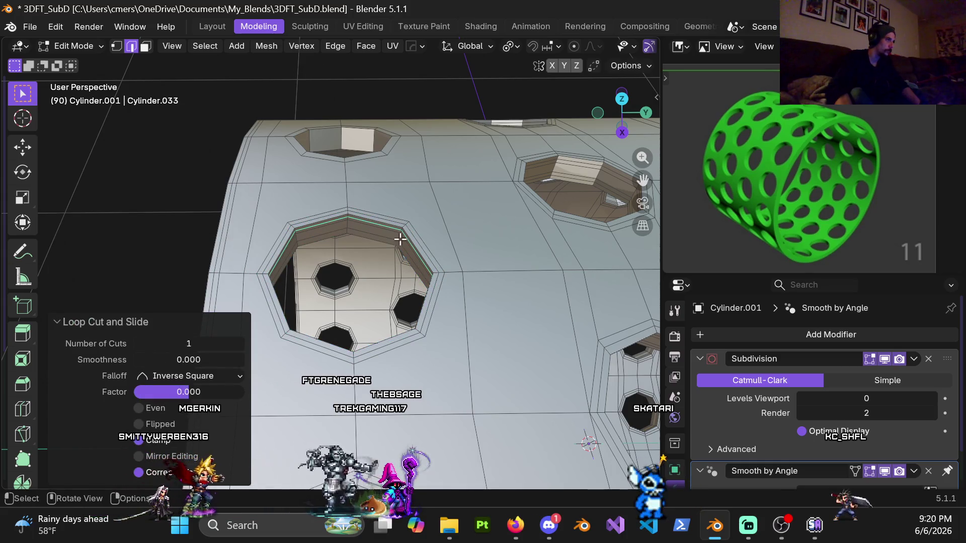
scroll(412, 231, up, 3)
scroll(424, 218, up, 3)
middle_drag(424, 217, 426, 220)
scroll(426, 243, down, 8)
mouse_move(369, 261)
middle_down()
mouse_move(459, 300)
mouse_move(397, 286)
mouse_move(392, 248)
mouse_move(340, 291)
mouse_move(334, 285)
mouse_move(397, 302)
mouse_move(405, 285)
middle_up()
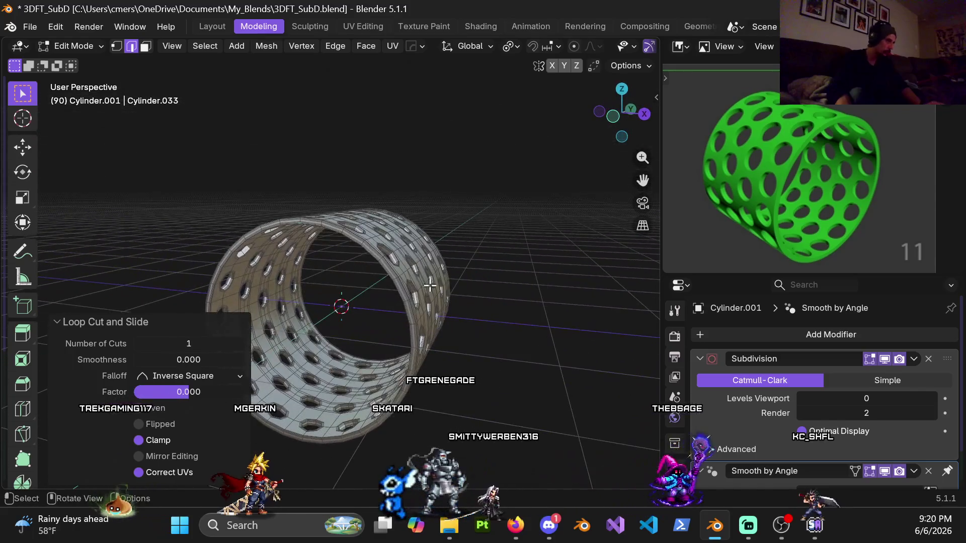
key(alt+x)
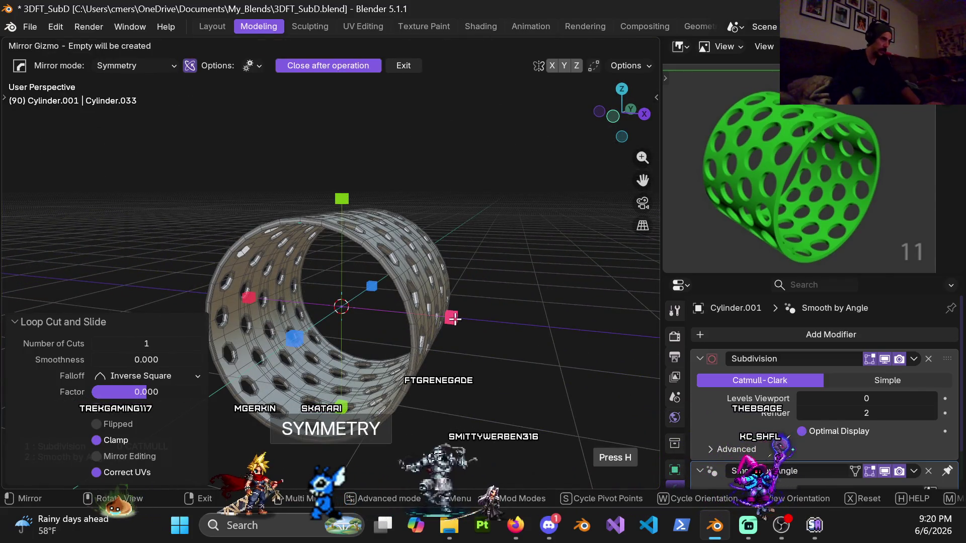
click(469, 315)
key(alt+x)
key(Escape)
mouse_move(338, 196)
middle_down()
mouse_move(278, 318)
mouse_move(324, 322)
mouse_move(310, 344)
mouse_move(301, 321)
middle_up()
scroll(323, 319, up, 5)
scroll(282, 248, down, 5)
mouse_move(282, 248)
middle_down()
mouse_move(371, 243)
mouse_move(369, 273)
mouse_move(322, 241)
mouse_move(222, 289)
middle_up()
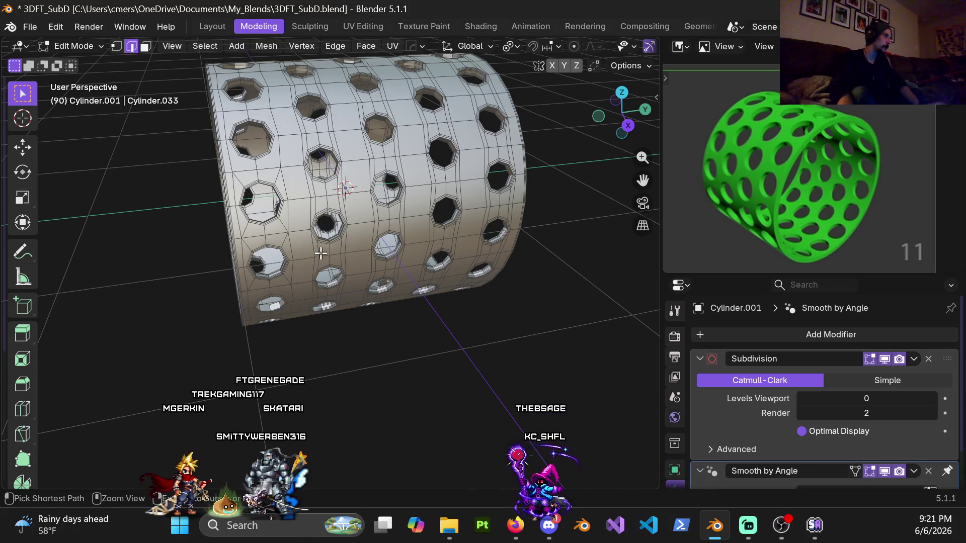
key(ctrl+4)
middle_drag(314, 255, 300, 201)
mouse_move(377, 180)
middle_down()
mouse_move(352, 227)
mouse_move(432, 282)
mouse_move(372, 312)
middle_up()
scroll(466, 304, up, 5)
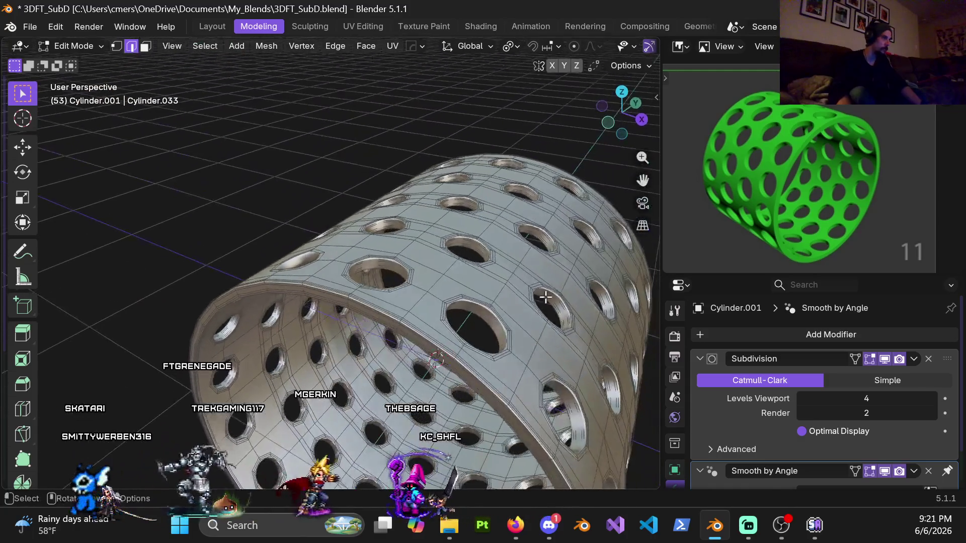
click(877, 396)
text(0)
key(Return)
scroll(504, 282, up, 6)
mouse_move(439, 356)
middle_down()
mouse_move(493, 222)
mouse_move(403, 283)
mouse_move(444, 186)
mouse_move(405, 242)
mouse_move(401, 292)
mouse_move(433, 333)
mouse_move(373, 280)
mouse_move(326, 313)
middle_up()
Knife-cut new edges across the faces between two neighbouring holes
key(1)
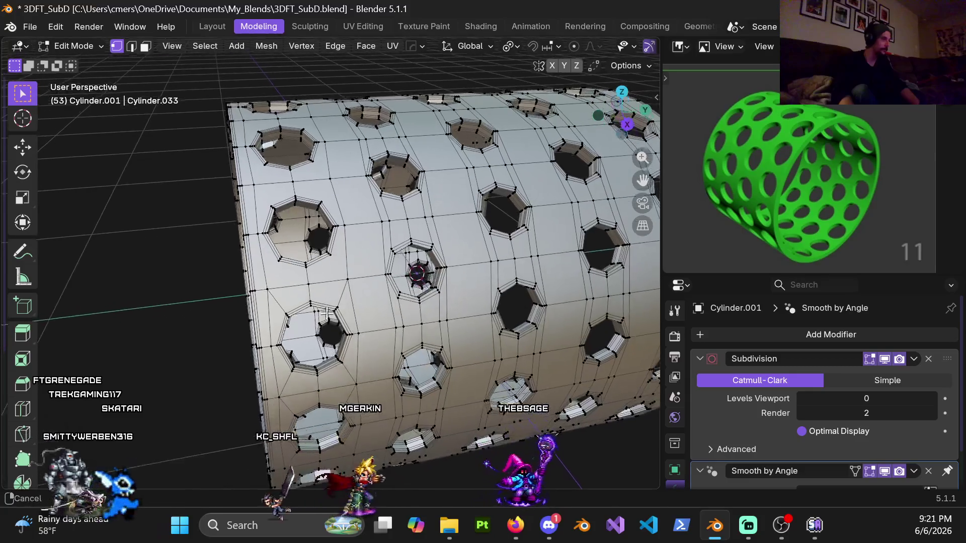
scroll(363, 306, up, 2)
middle_drag(394, 316, 367, 317)
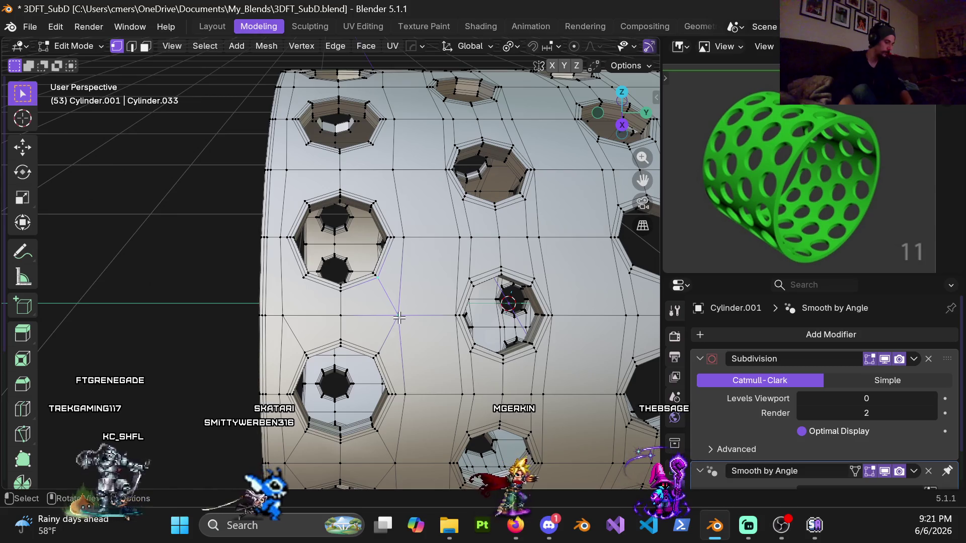
click(303, 277)
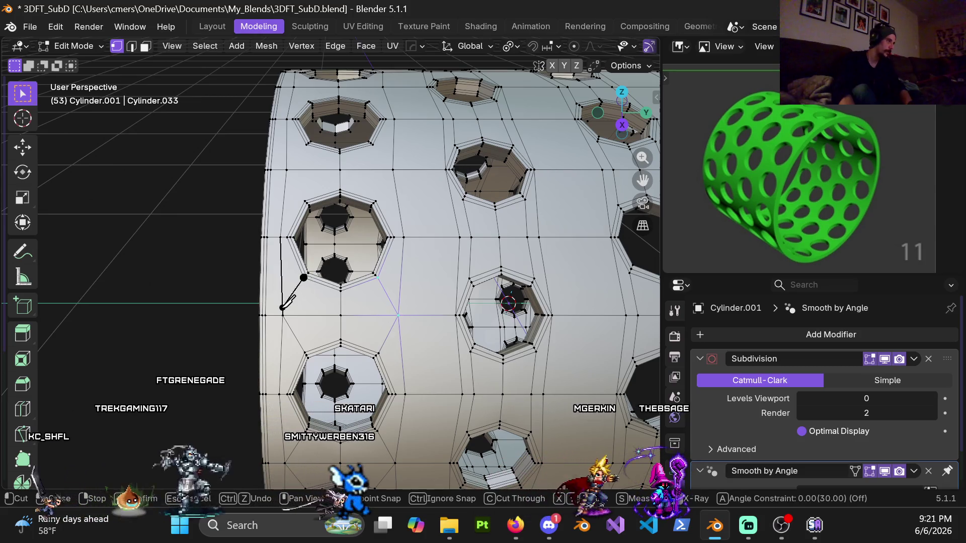
key(k)
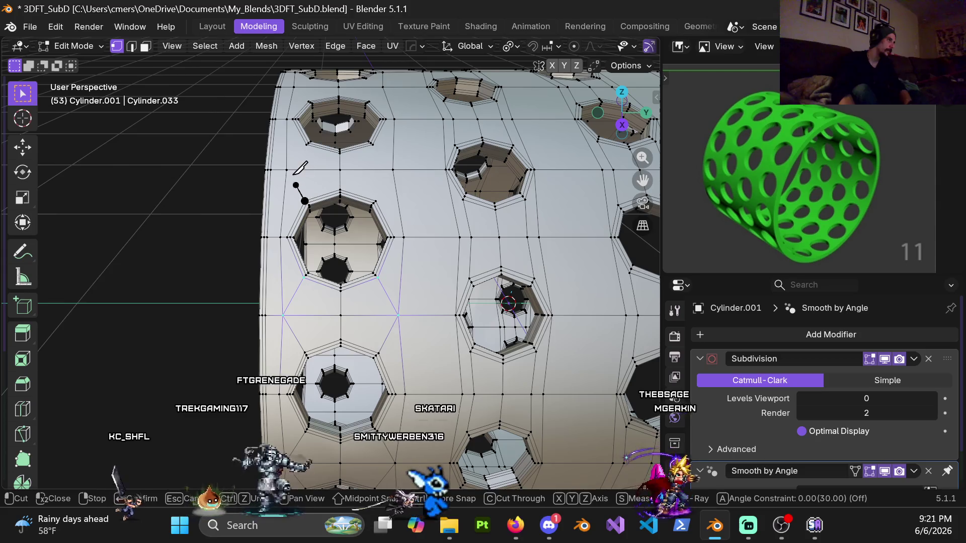
key(Return)
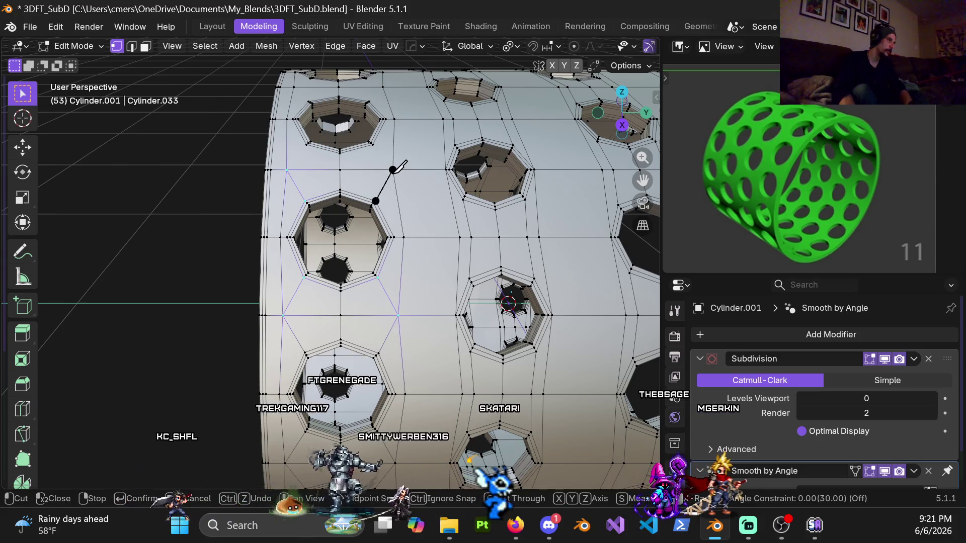
middle_drag(398, 121, 400, 262)
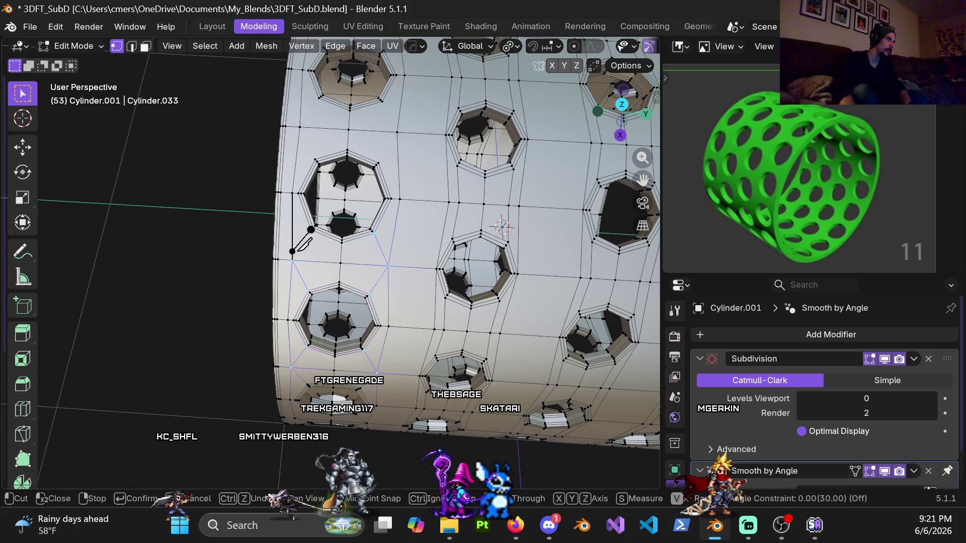
key(Return)
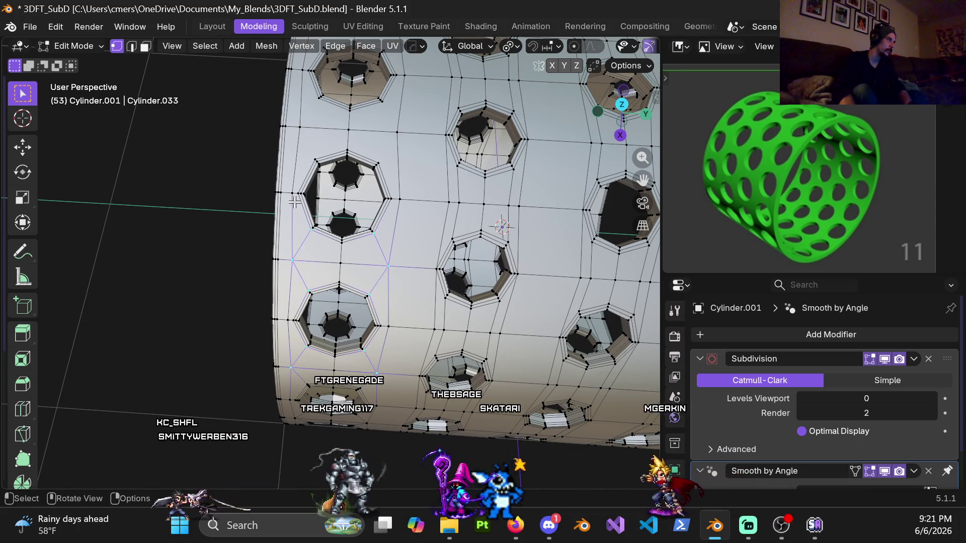
Add another knife cut from beside a hole to the neighbouring hole's edge
key(k)
click(292, 193)
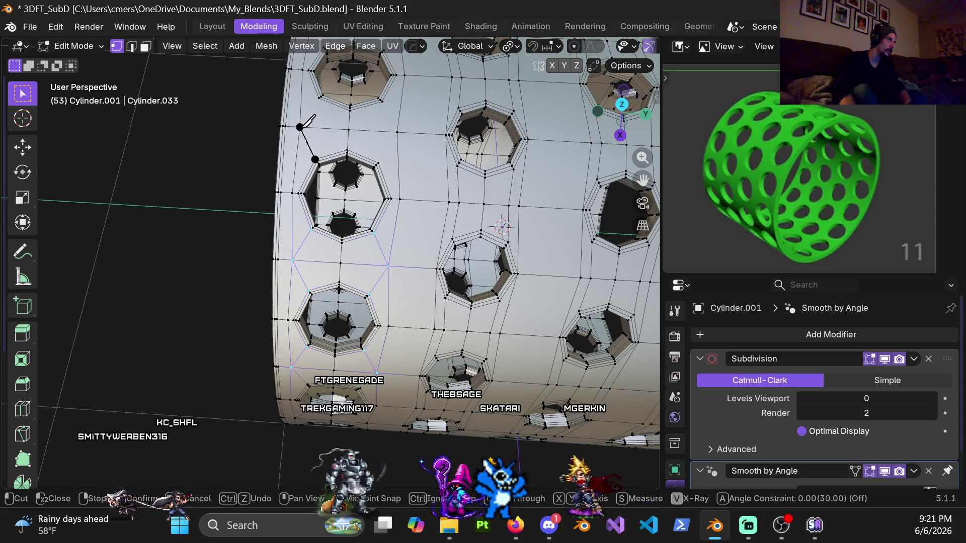
click(318, 98)
key(Return)
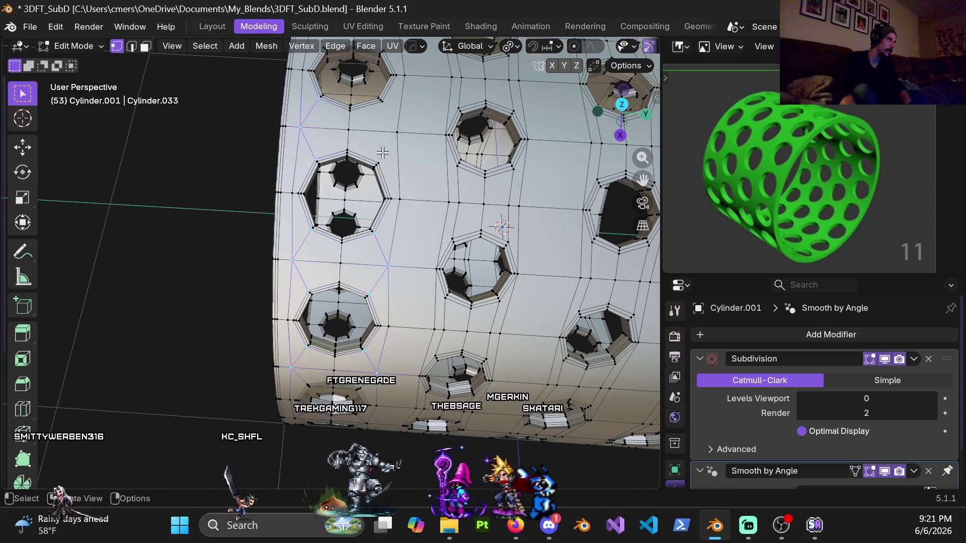
key(k)
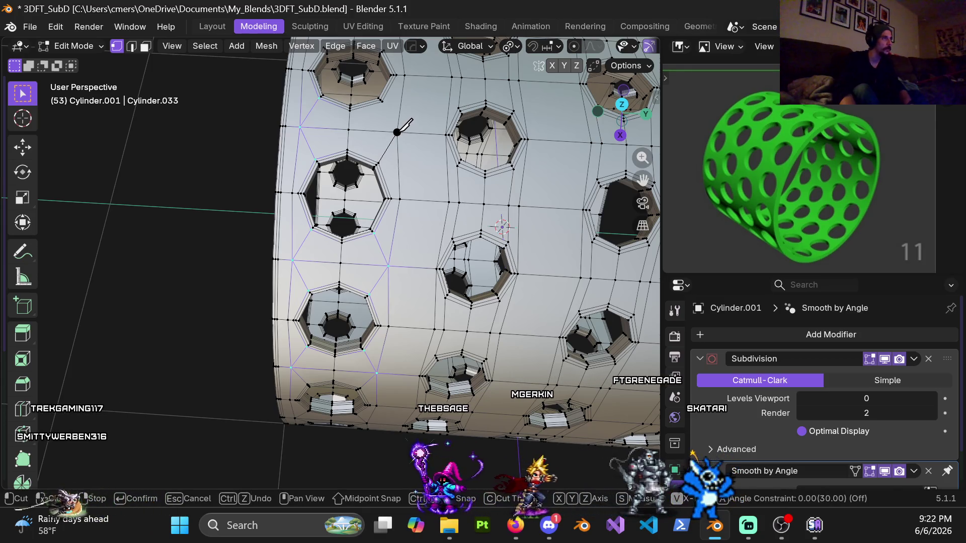
mouse_move(398, 130)
middle_down()
mouse_move(525, 241)
mouse_move(518, 277)
mouse_move(437, 284)
mouse_move(278, 198)
middle_up()
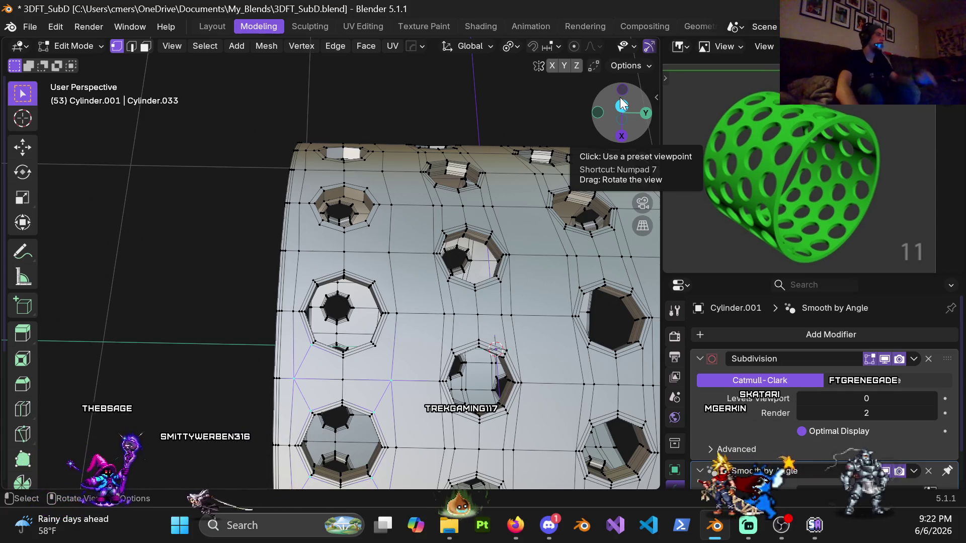
Knife-cut an edge from the left-middle hole's rim vertex to the vertex above
scroll(344, 381, up, 2)
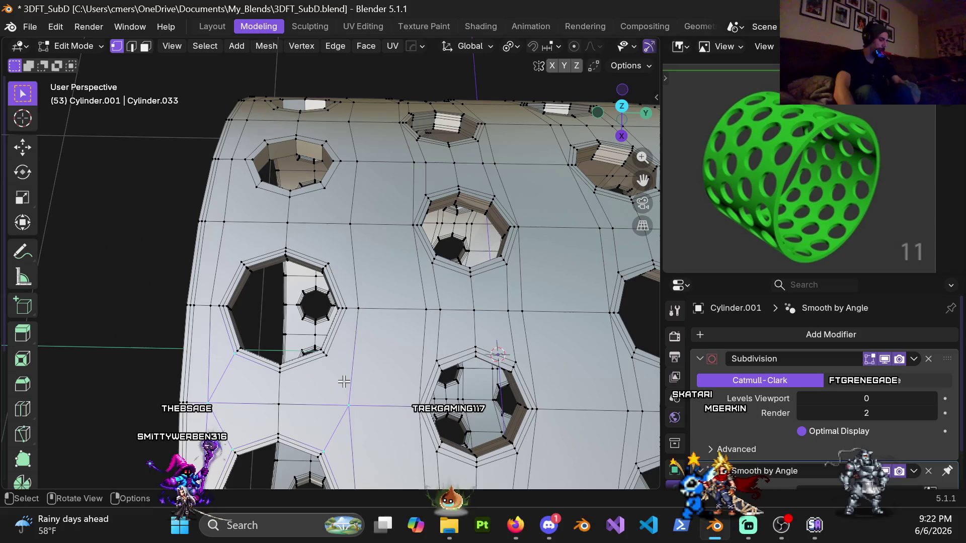
key(k)
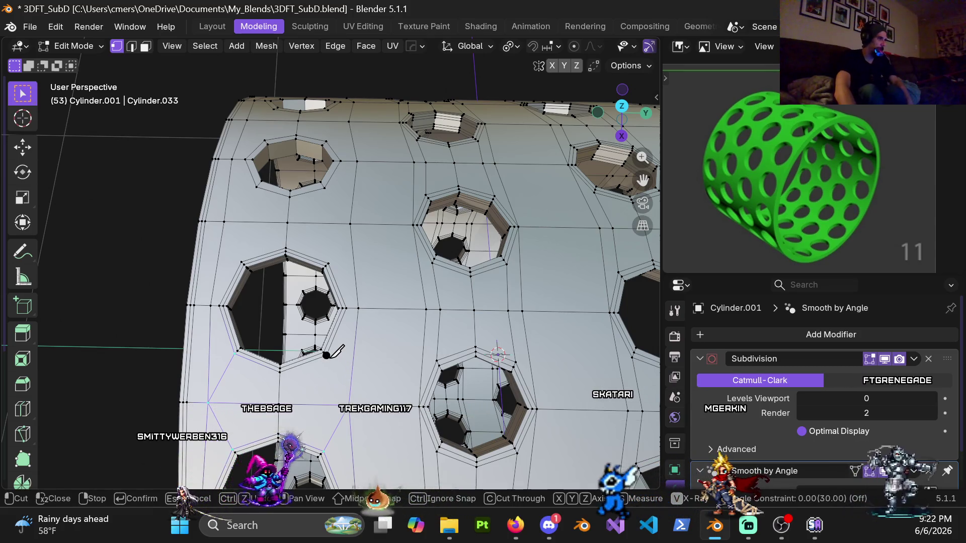
key(Escape)
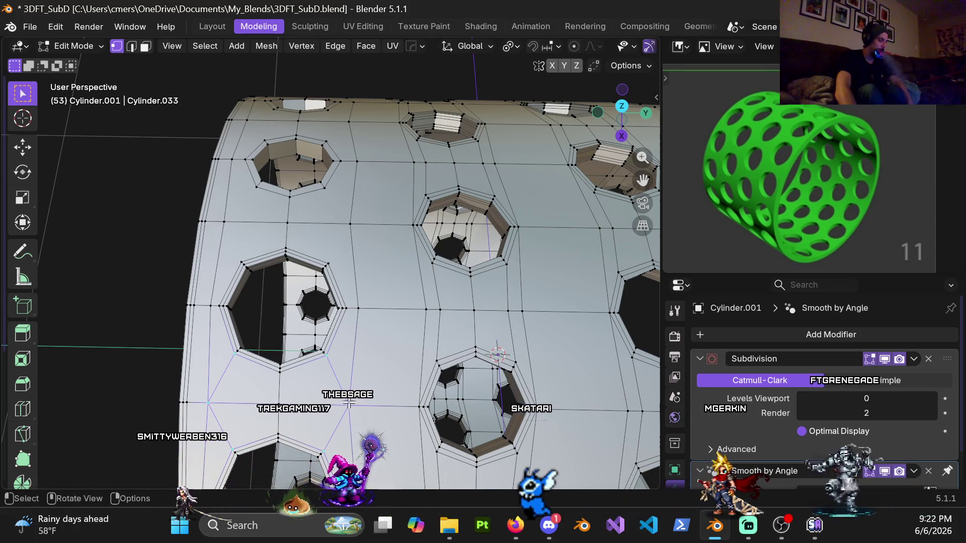
key(k)
click(328, 264)
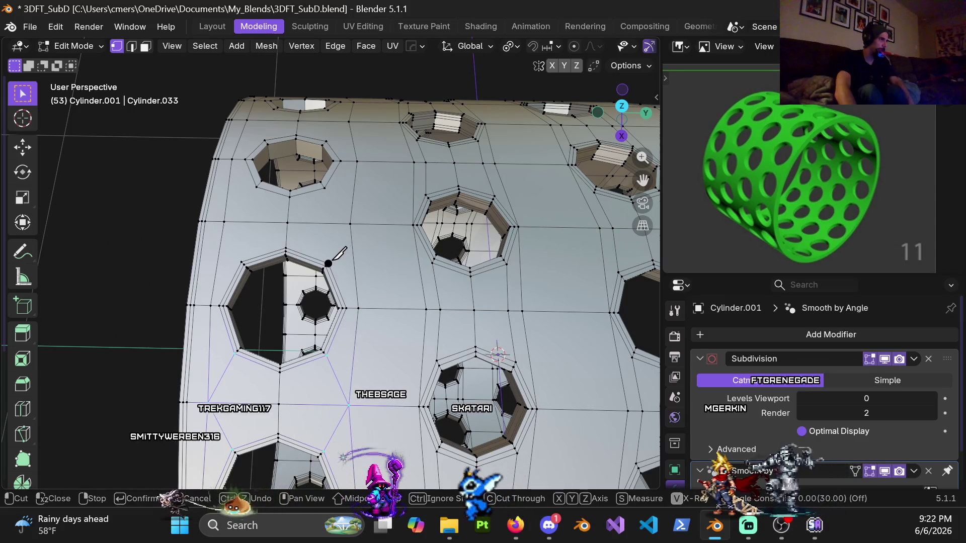
click(350, 224)
key(Return)
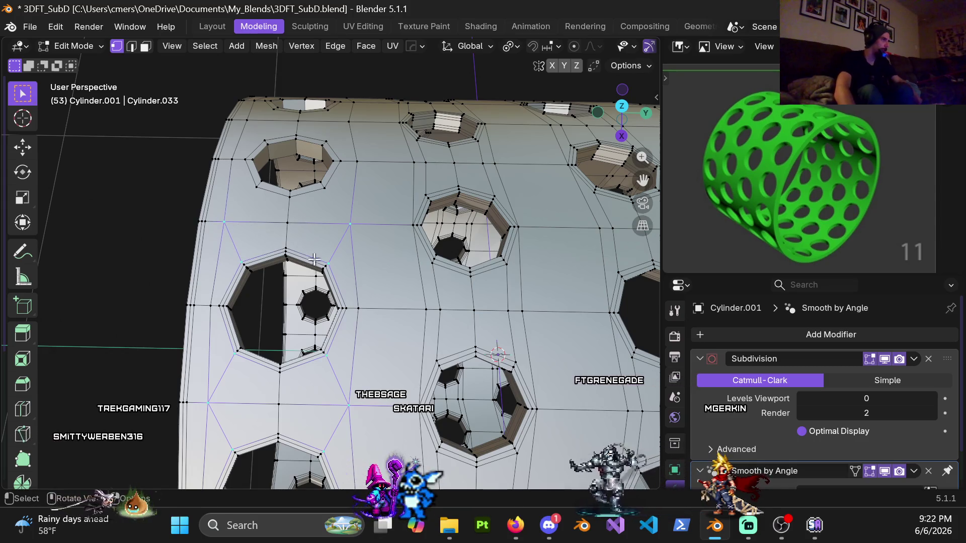
scroll(308, 265, down, 8)
mouse_move(308, 265)
middle_down()
mouse_move(478, 252)
mouse_move(439, 248)
middle_up()
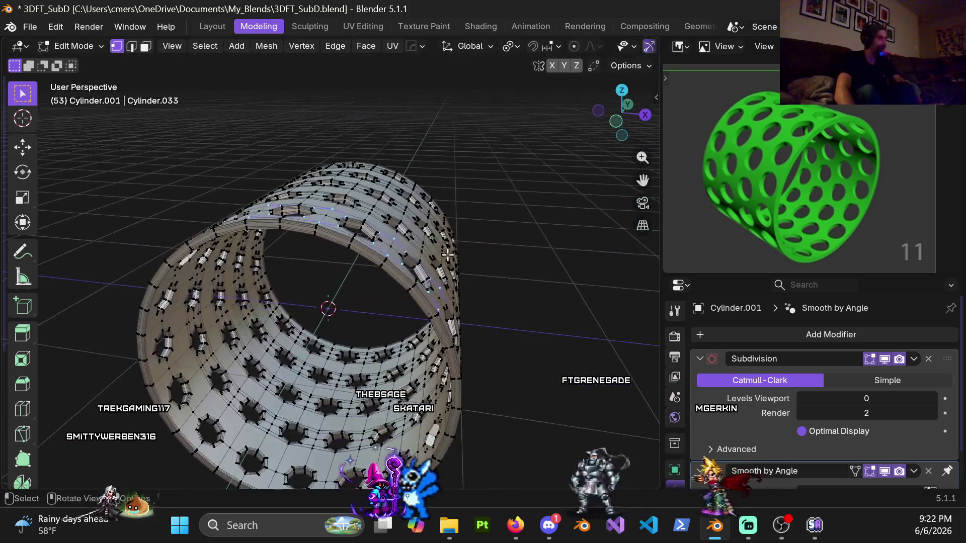
Mirror the band mesh across the Y axis and check it from Front view
key(shift+alt+x)
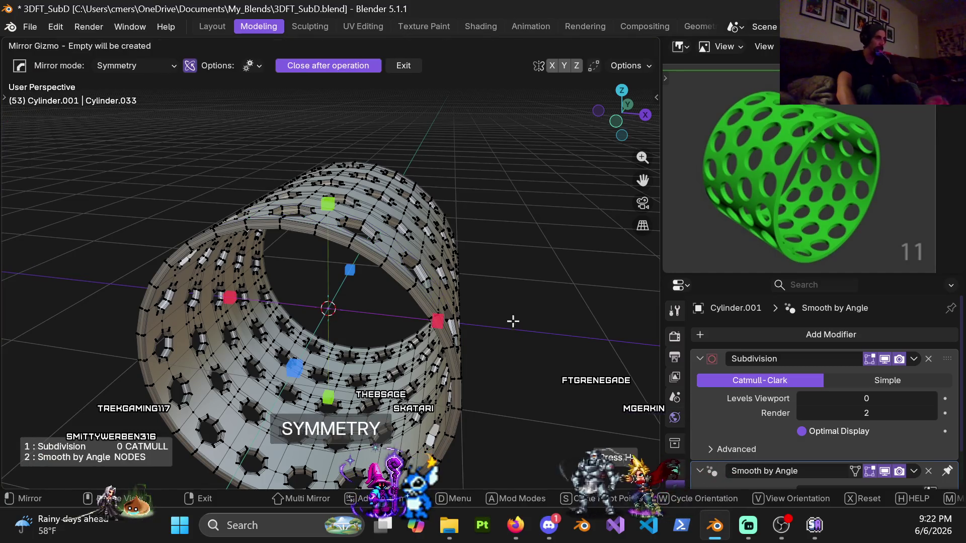
click(430, 321)
key(shift+alt+x)
click(327, 195)
mouse_move(328, 195)
middle_down()
mouse_move(344, 355)
mouse_move(410, 327)
mouse_move(515, 258)
mouse_move(367, 265)
mouse_move(322, 305)
middle_up()
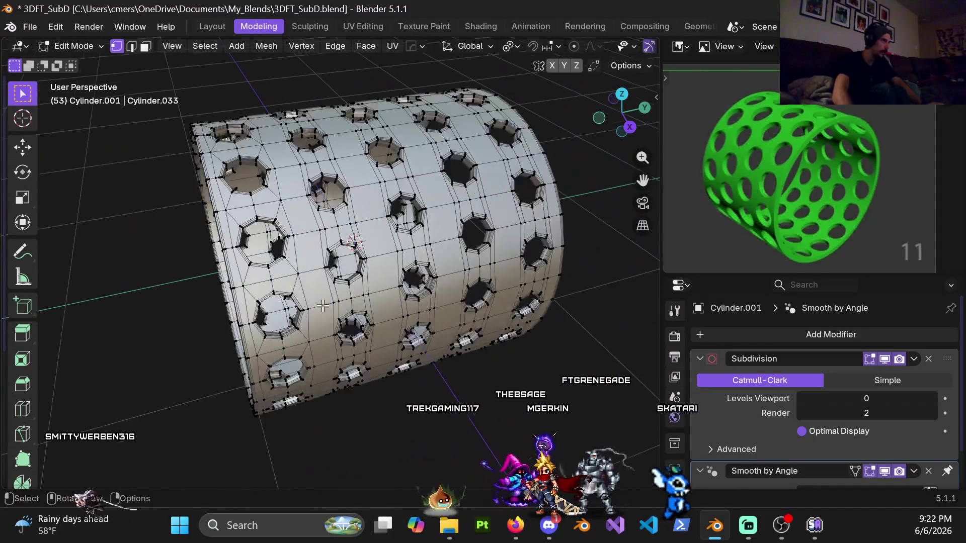
middle_drag(287, 258, 394, 179)
scroll(362, 213, down, 5)
key(KP_1)
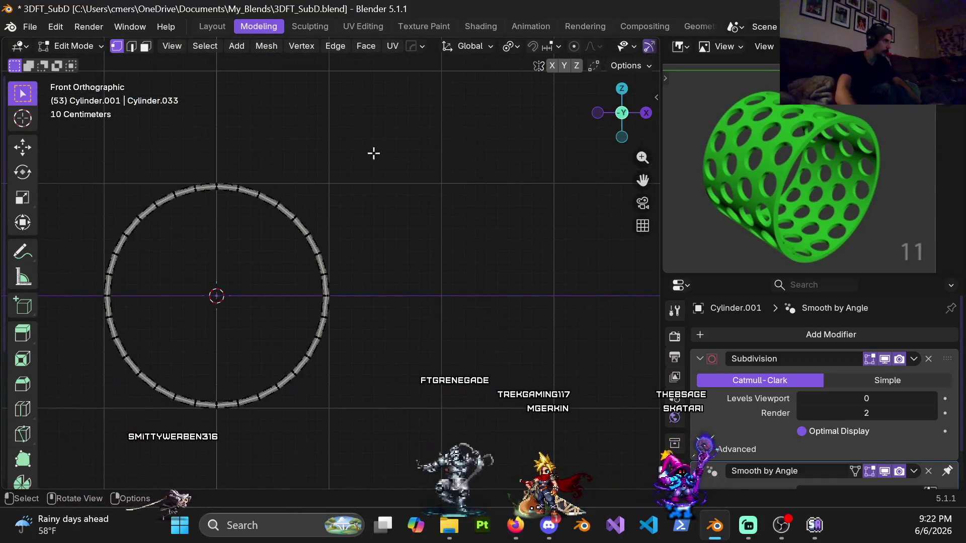
mouse_move(408, 248)
middle_down()
mouse_move(408, 292)
mouse_move(370, 269)
mouse_move(374, 261)
mouse_move(321, 273)
mouse_move(354, 268)
middle_up()
scroll(358, 277, down, 2)
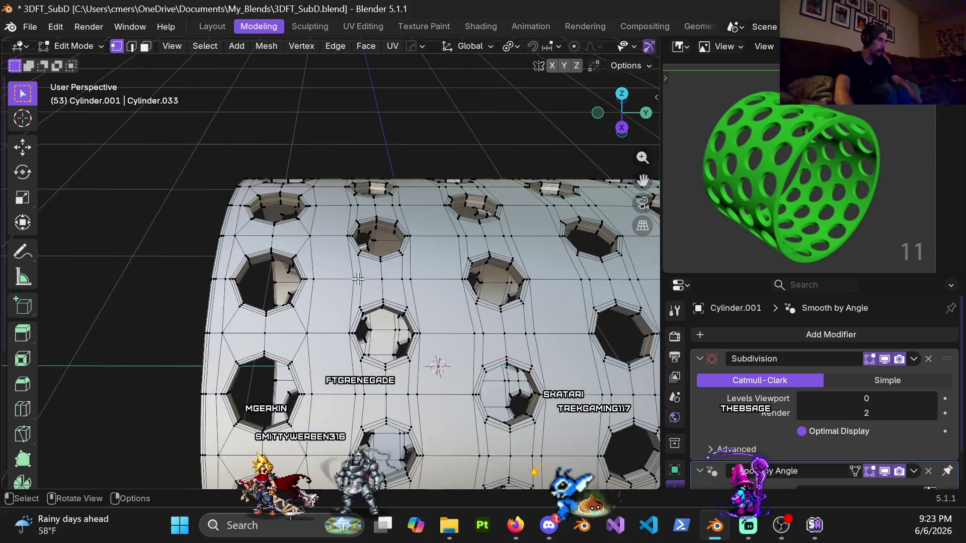
alt+click(350, 268)
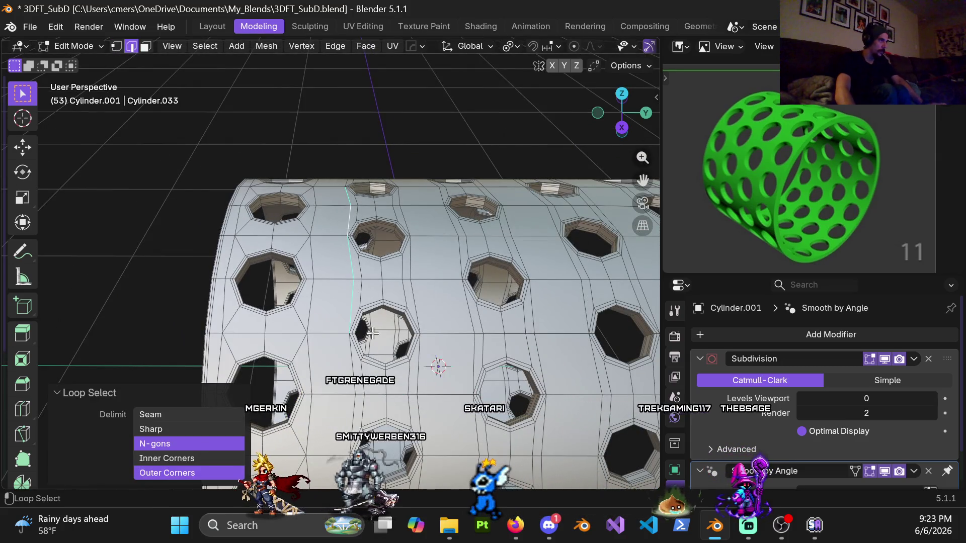
shift+middle_drag(353, 416, 383, 300)
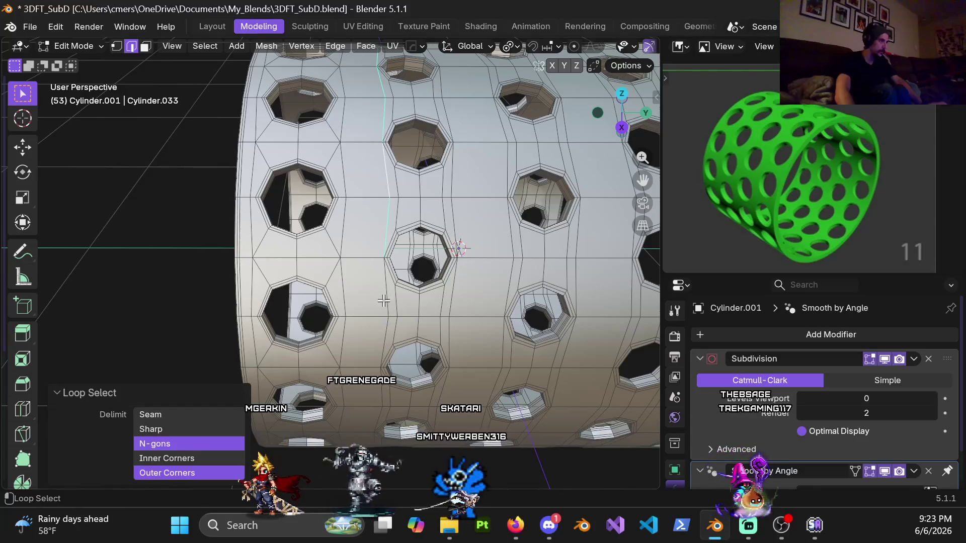
mouse_move(341, 138)
middle_down()
mouse_move(560, 134)
mouse_move(557, 101)
mouse_move(302, 142)
mouse_move(394, 244)
mouse_move(406, 182)
mouse_move(356, 392)
mouse_move(428, 132)
mouse_move(382, 201)
mouse_move(356, 286)
mouse_move(410, 228)
mouse_move(332, 249)
mouse_move(397, 349)
mouse_move(345, 176)
mouse_move(348, 219)
mouse_move(160, 227)
mouse_move(261, 226)
mouse_move(323, 273)
middle_up()
key(1)
key(KP_1)
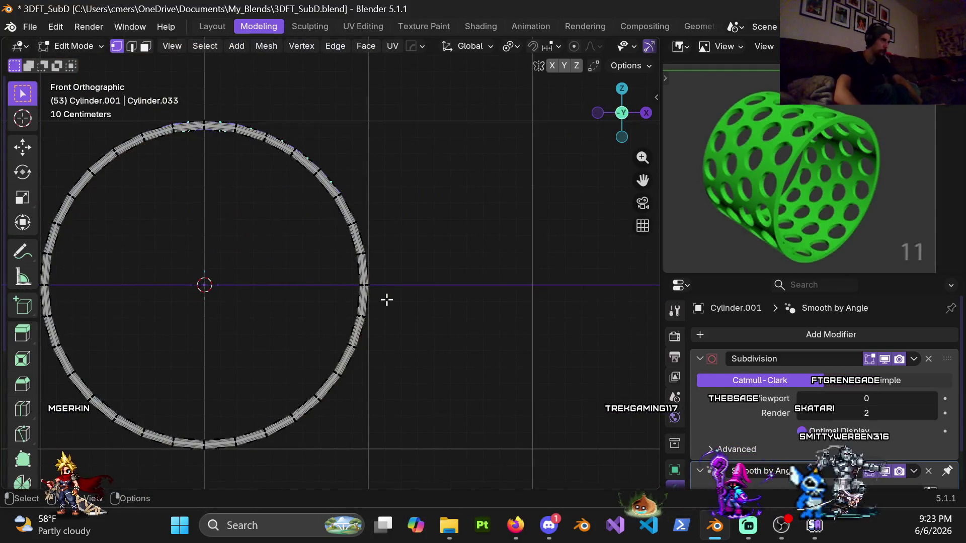
Knife-cut an edge from the edge hole's rim to the vertex above-right
scroll(380, 297, up, 5)
mouse_move(440, 315)
middle_down()
mouse_move(423, 319)
mouse_move(482, 307)
mouse_move(533, 345)
mouse_move(401, 338)
middle_up()
key(k)
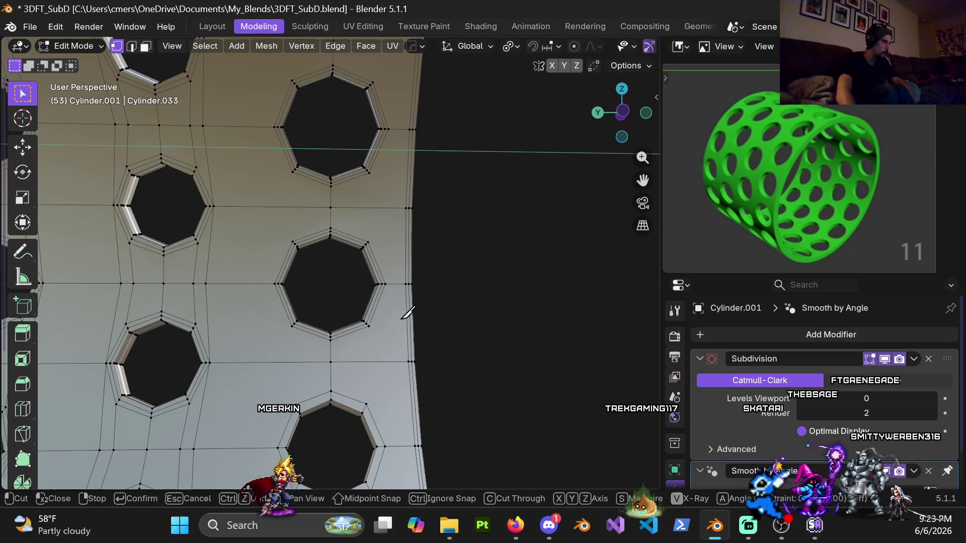
click(368, 242)
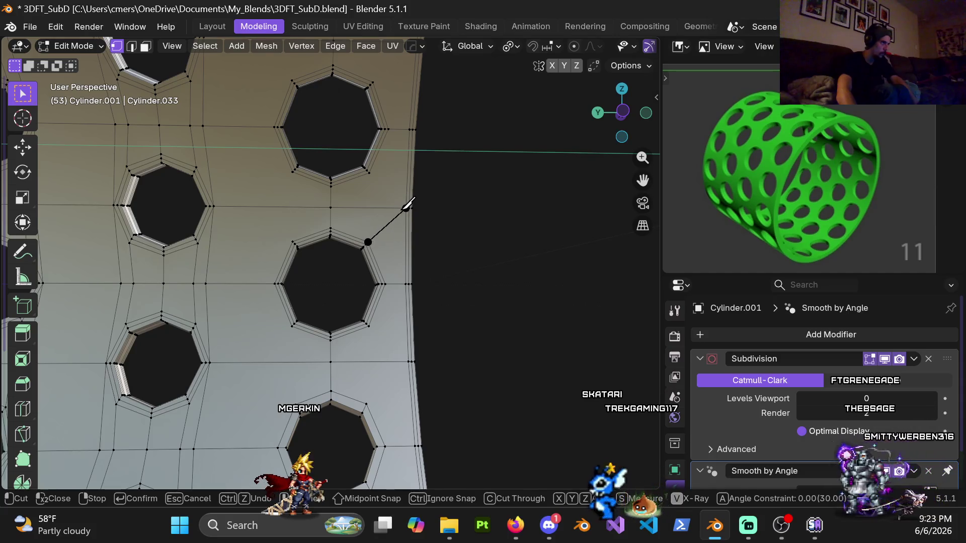
click(406, 207)
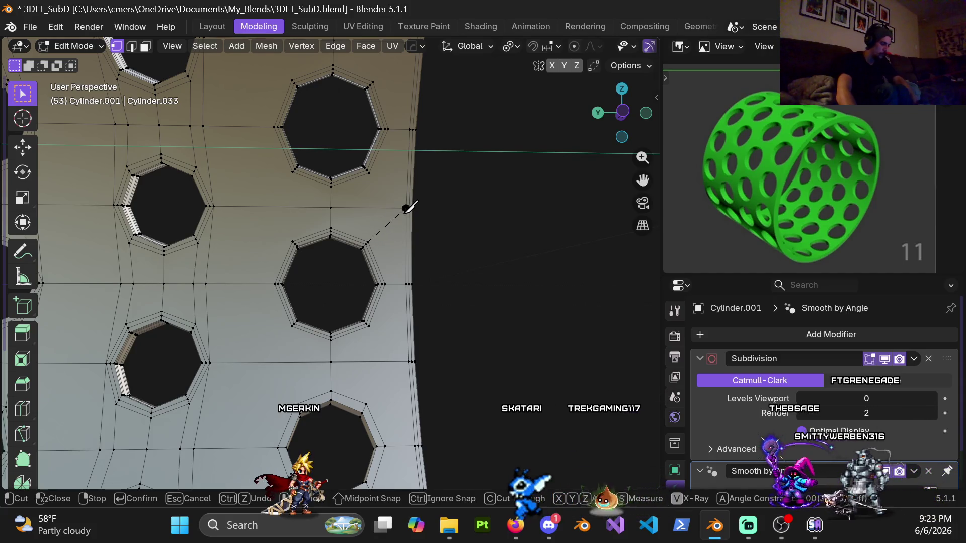
key(Return)
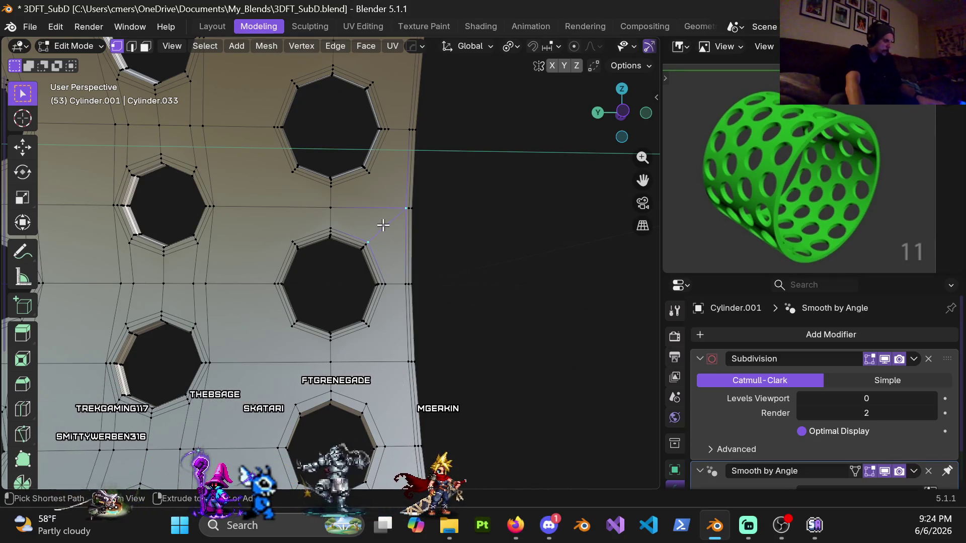
scroll(372, 251, down, 4)
mouse_move(358, 282)
middle_down()
mouse_move(297, 244)
mouse_move(201, 225)
mouse_move(256, 213)
middle_up()
key(KP_1)
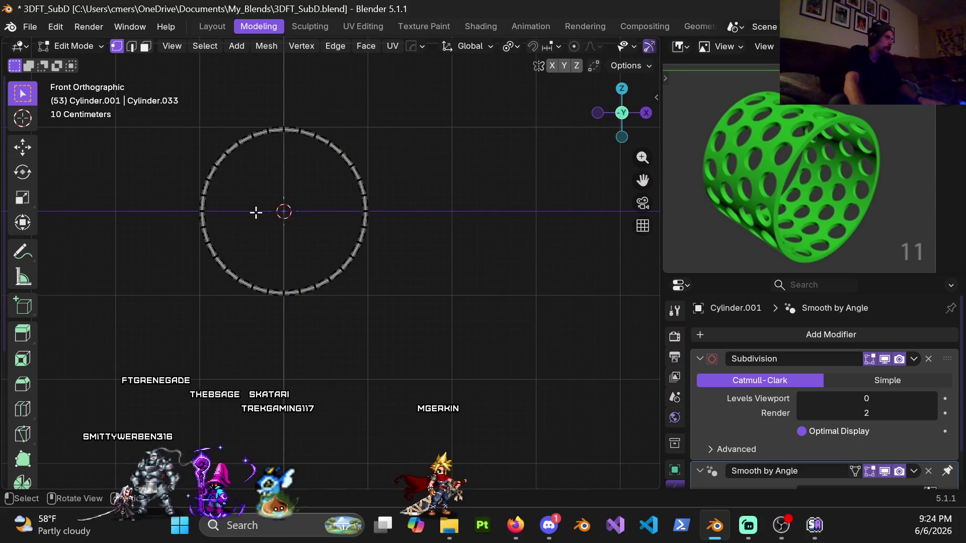
Switch the viewport to wireframe shading and vertex select mode
scroll(356, 187, up, 1)
key(z)
click(233, 220)
key(3)
key(1)
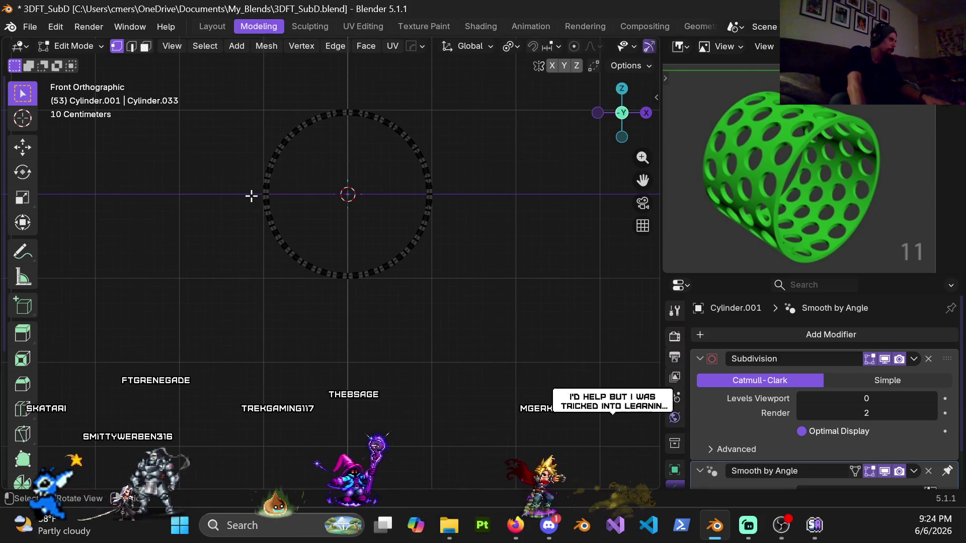
Hide the band's lower-left arc of vertices and its upper-left end vertex
drag(254, 192, 347, 334)
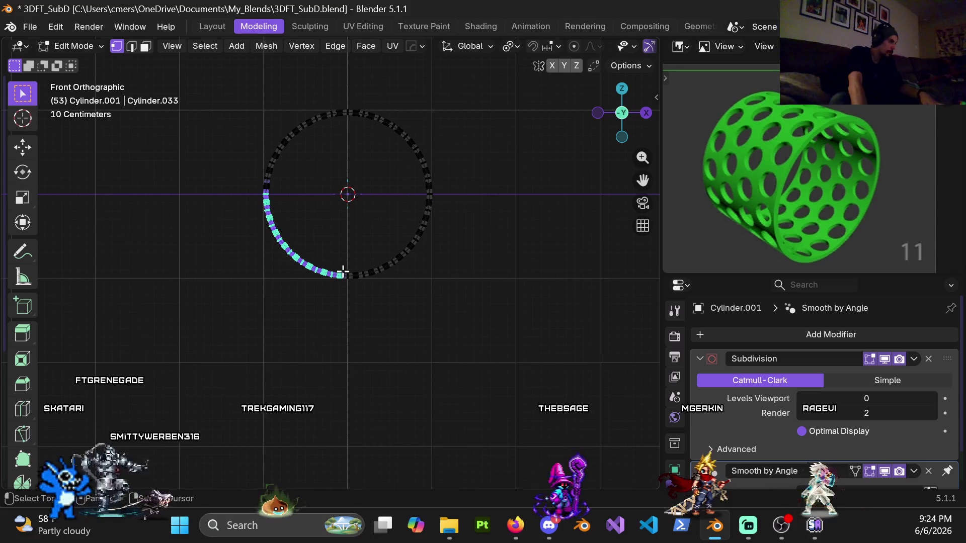
key(h)
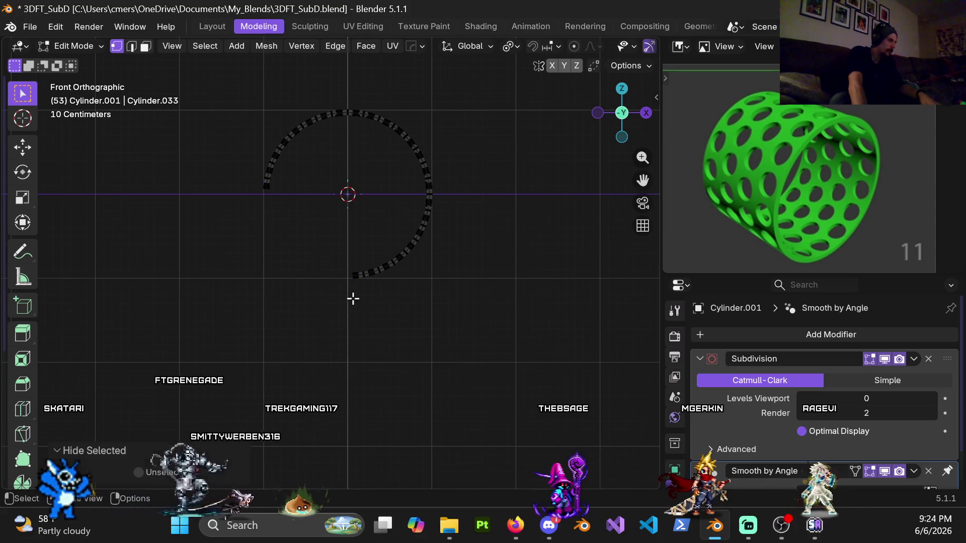
drag(251, 173, 286, 216)
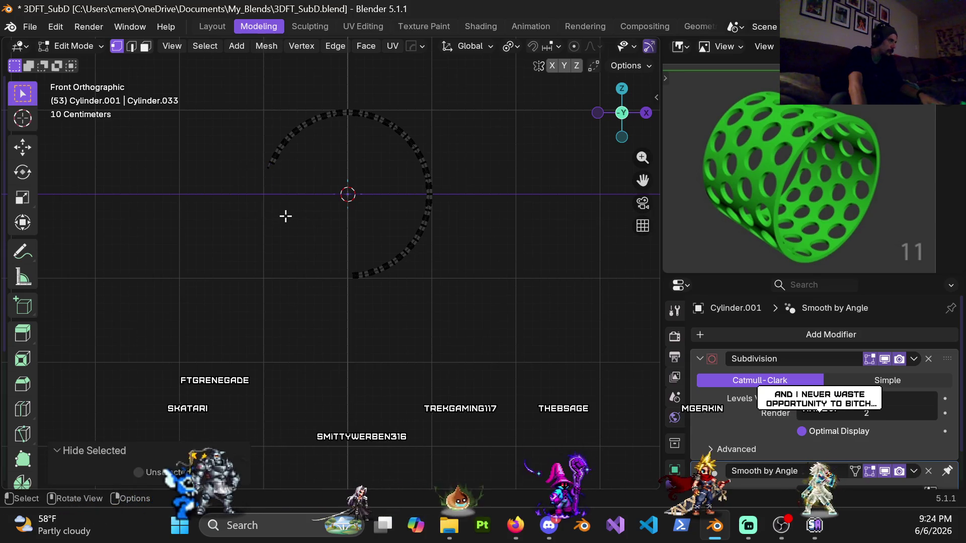
drag(259, 163, 270, 181)
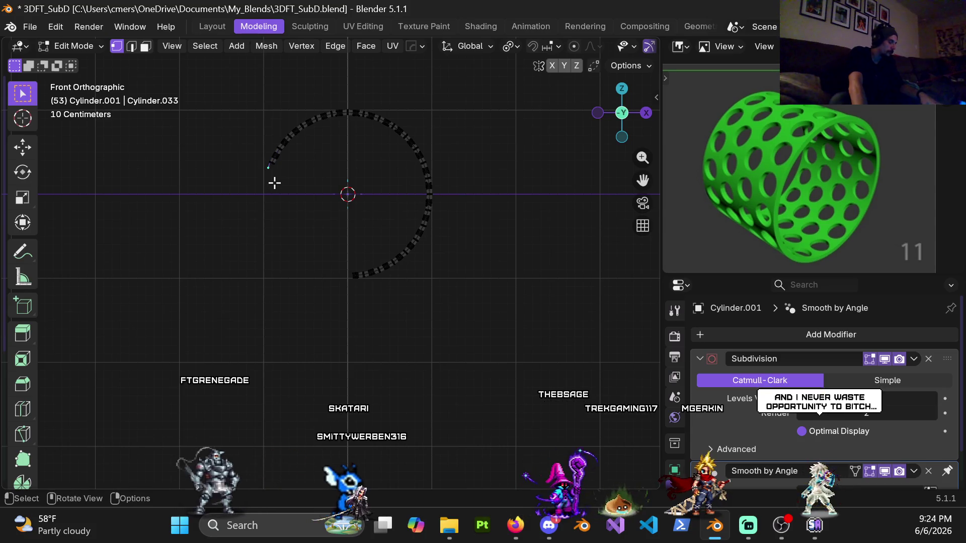
key(h)
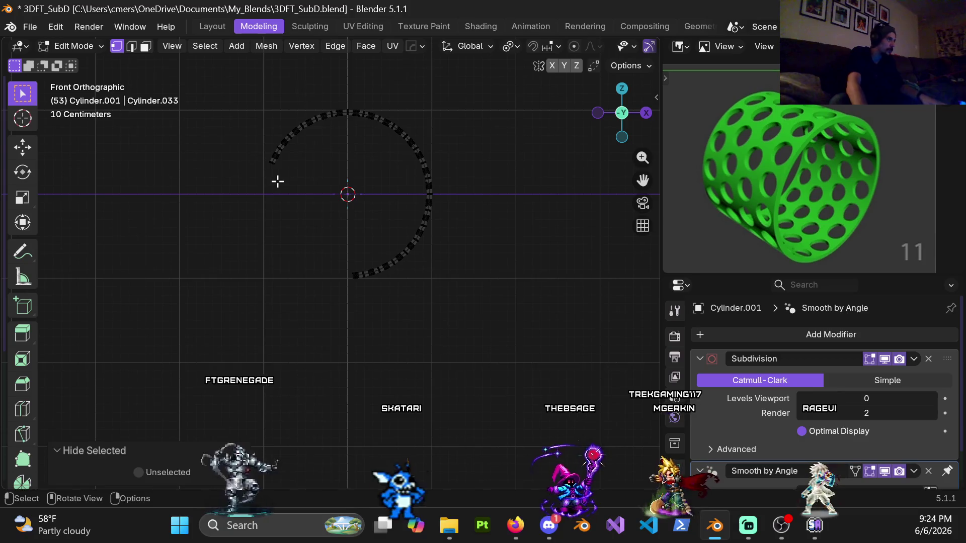
Return to Object Mode and orbit back to a perspective view
key(Tab)
scroll(281, 206, down, 8)
mouse_move(280, 206)
middle_down()
mouse_move(89, 228)
mouse_move(230, 240)
middle_up()
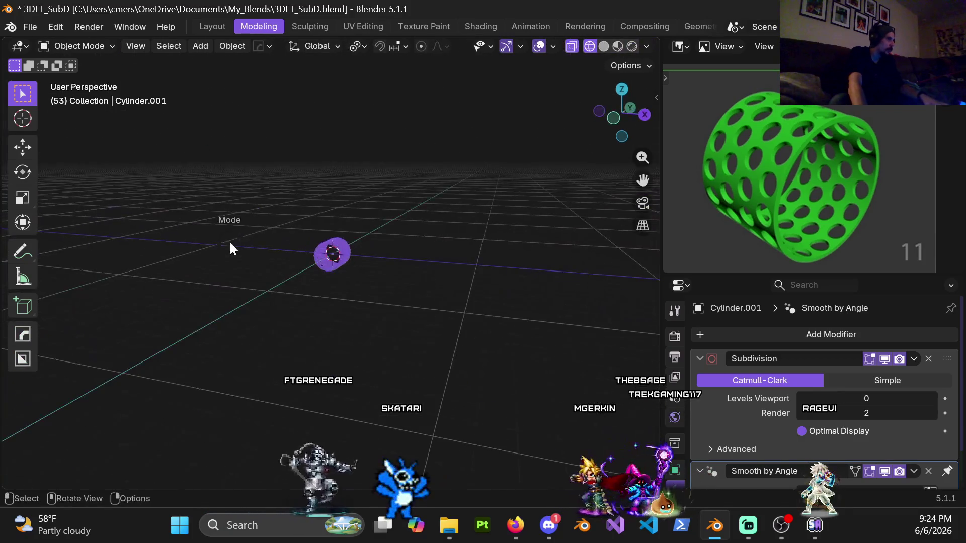
Re-enter Edit Mode and zoom in on the hole grid from the side view
key(Tab)
key(KP_3)
key(ctrl+KP_3)
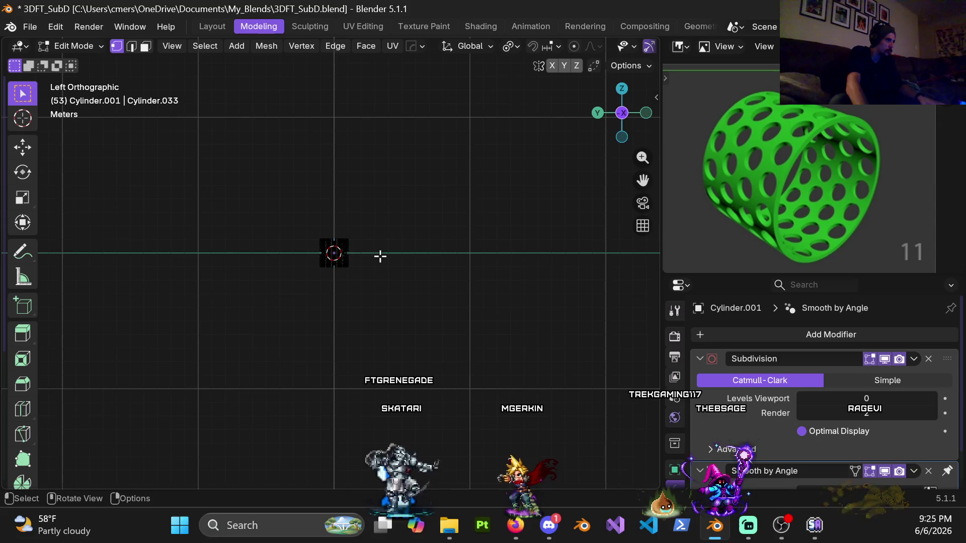
scroll(387, 261, up, 10)
scroll(500, 285, up, 6)
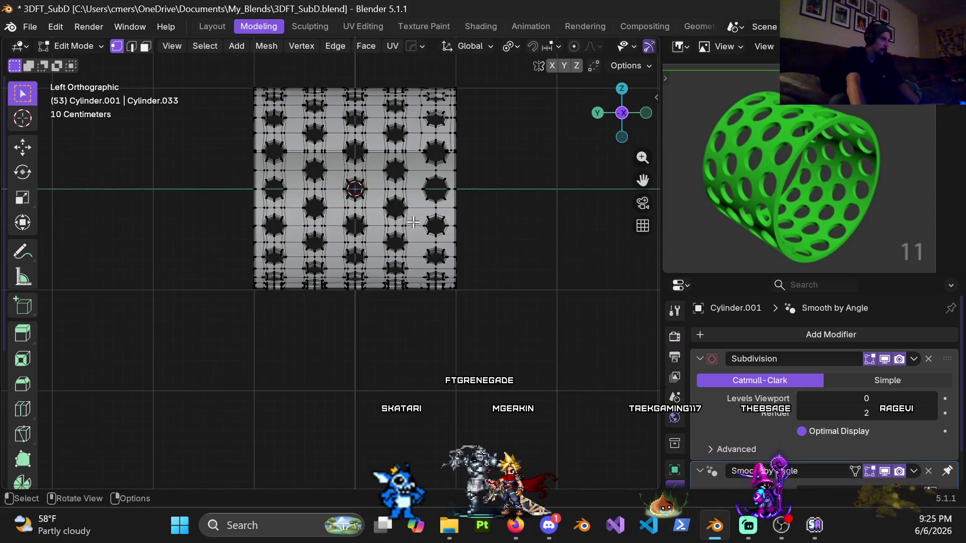
mouse_move(401, 199)
shift+middle_down()
mouse_move(340, 224)
mouse_move(356, 215)
mouse_move(375, 224)
shift+middle_up()
scroll(340, 224, up, 4)
scroll(356, 215, up, 2)
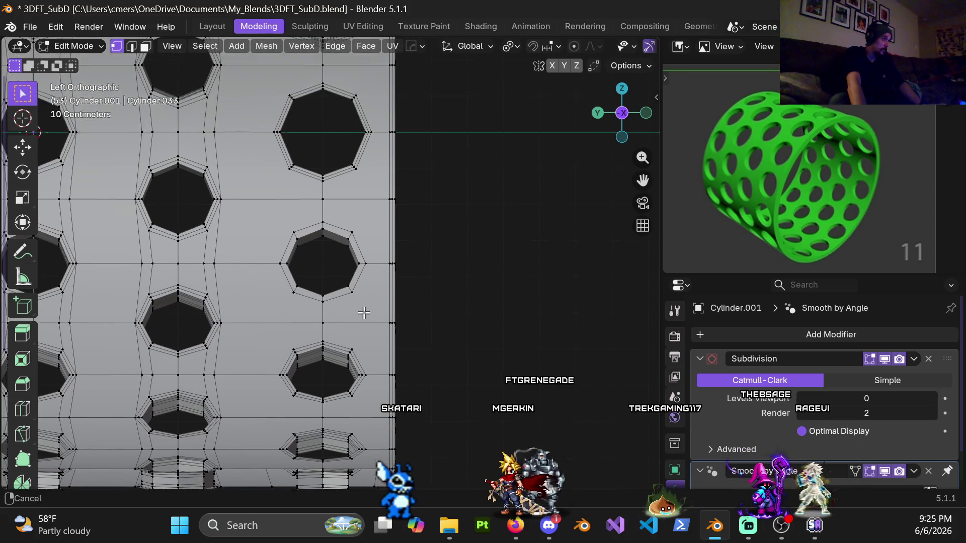
mouse_move(421, 181)
shift+middle_down()
mouse_move(403, 292)
mouse_move(420, 132)
shift+middle_up()
mouse_move(392, 166)
middle_down()
mouse_move(218, 216)
mouse_move(105, 185)
mouse_move(390, 189)
middle_up()
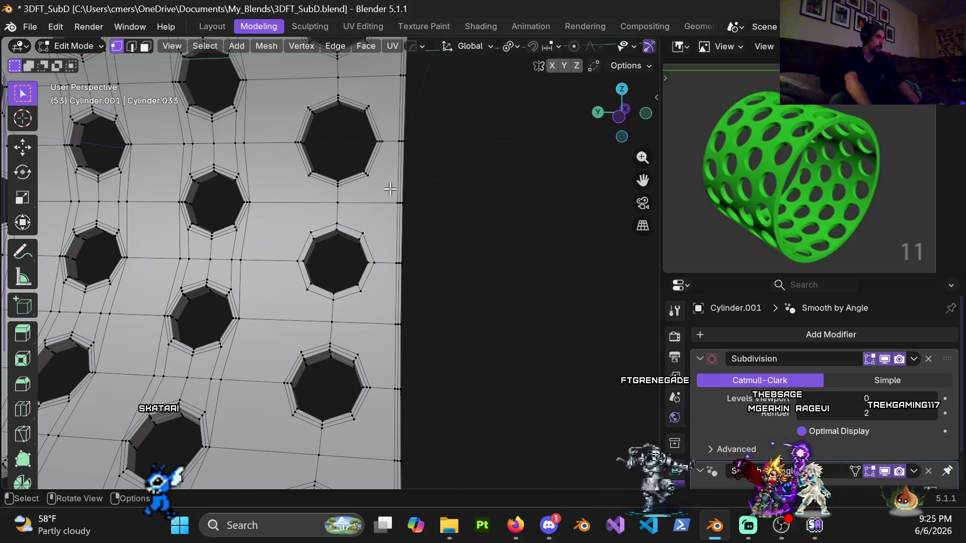
Pull back and view the band edge-on in Front Orthographic view
key(ctrl+KP_3)
scroll(369, 202, down, 3)
mouse_move(369, 203)
shift+middle_down()
mouse_move(382, 320)
mouse_move(91, 274)
mouse_move(272, 266)
mouse_move(261, 264)
mouse_move(295, 242)
mouse_move(282, 254)
shift+middle_up()
scroll(383, 321, down, 3)
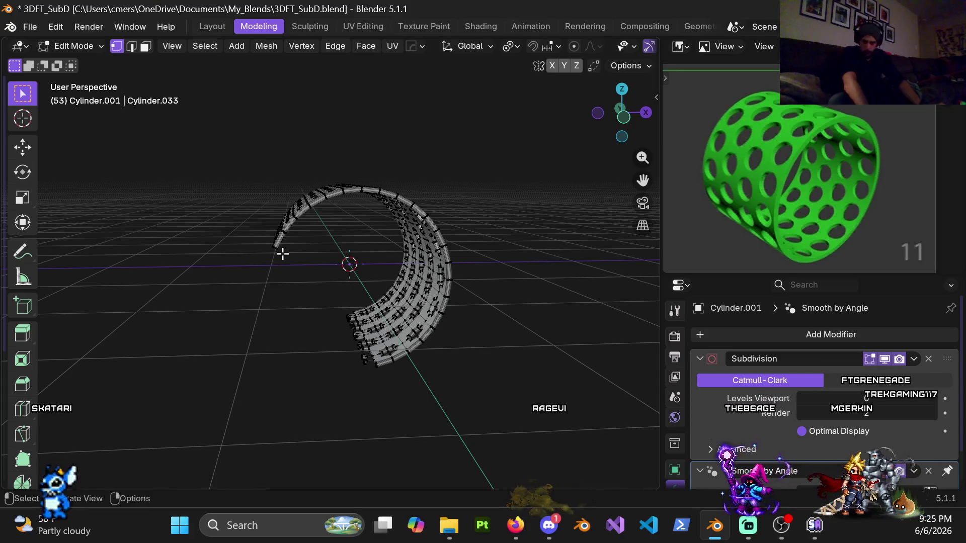
key(KP_1)
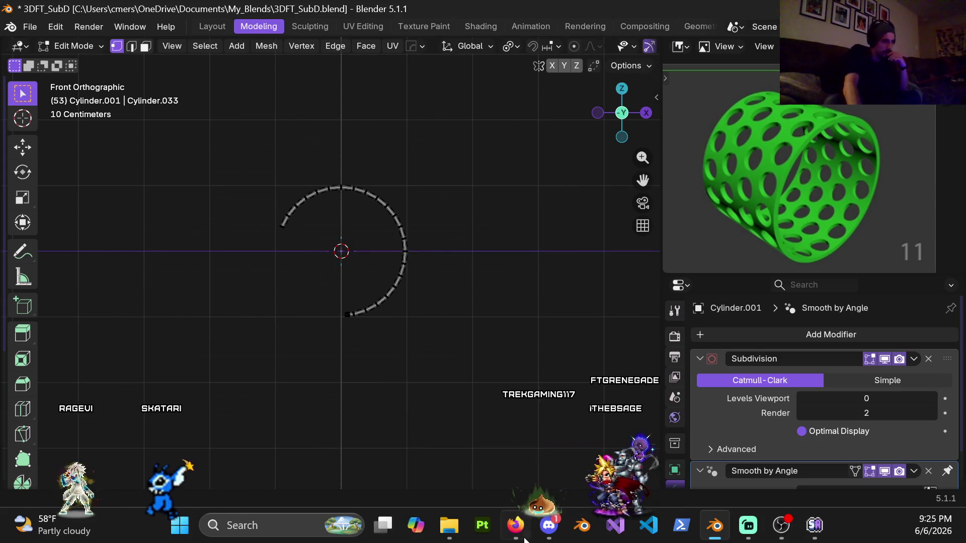
click(515, 525)
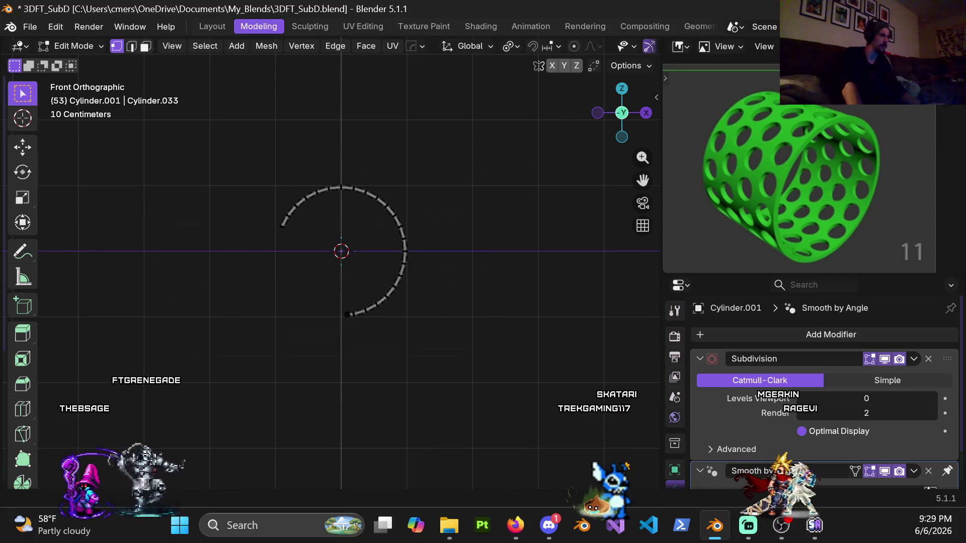
Deselect everything, then box-select and hide the upper-left stretch of the band's arc
scroll(373, 138, up, 3)
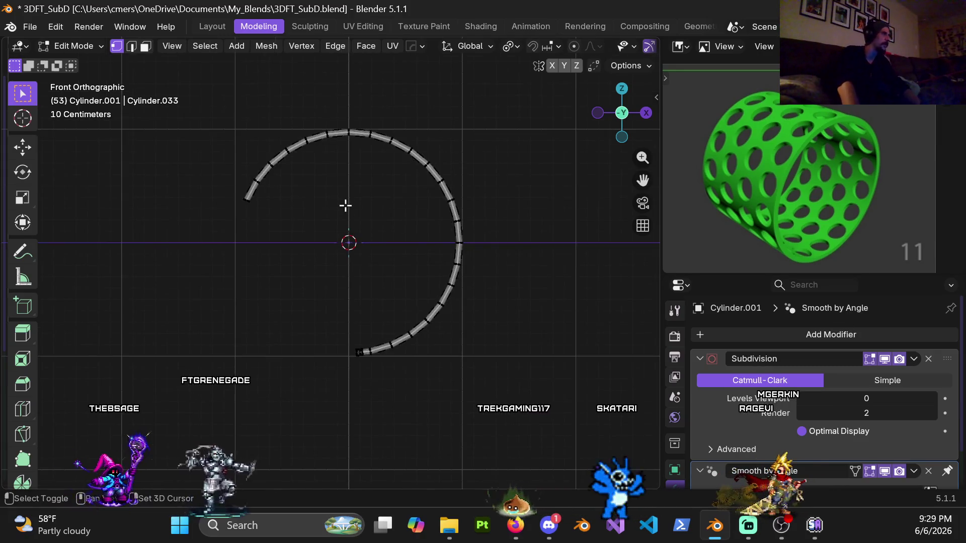
shift+scroll(344, 205, up, 2)
click(183, 255)
mouse_move(198, 173)
mouse_down()
mouse_move(249, 256)
mouse_move(313, 280)
mouse_up()
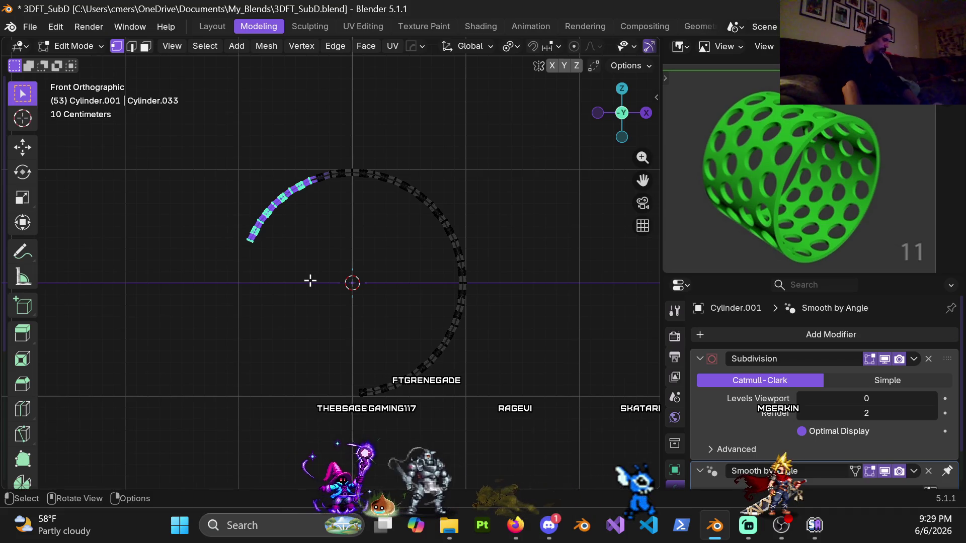
key(h)
Orbit to an angle and switch the viewport to Solid shading
middle_drag(293, 267, 342, 261)
key(z)
click(378, 282)
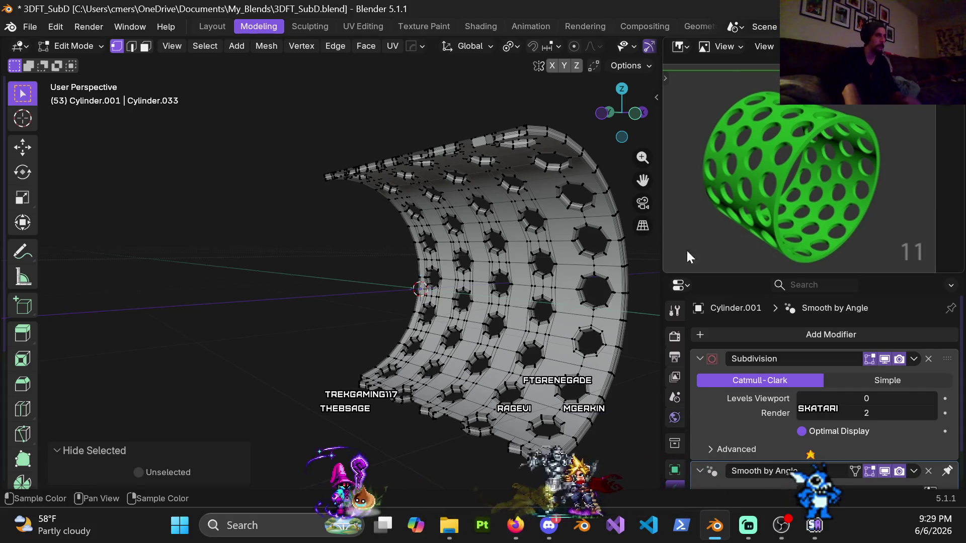
View the hole grid straight from the side, zoomed in on holes near the top rim
mouse_move(447, 286)
shift+middle_down()
mouse_move(379, 248)
mouse_move(491, 215)
mouse_move(389, 222)
shift+middle_up()
key(ctrl+KP_3)
scroll(352, 207, up, 3)
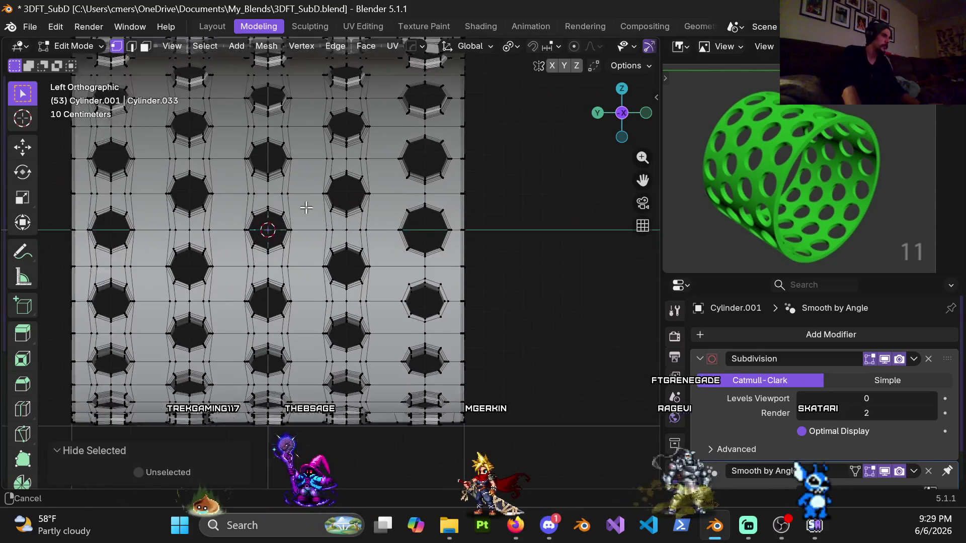
shift+middle_drag(325, 189, 323, 227)
scroll(334, 162, up, 1)
scroll(341, 276, up, 2)
shift+middle_drag(333, 285, 318, 220)
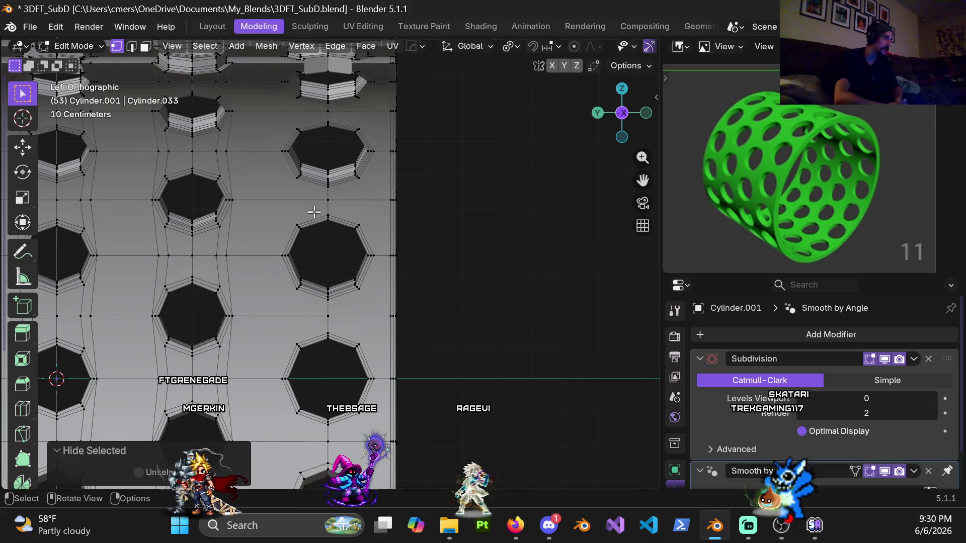
scroll(320, 171, up, 3)
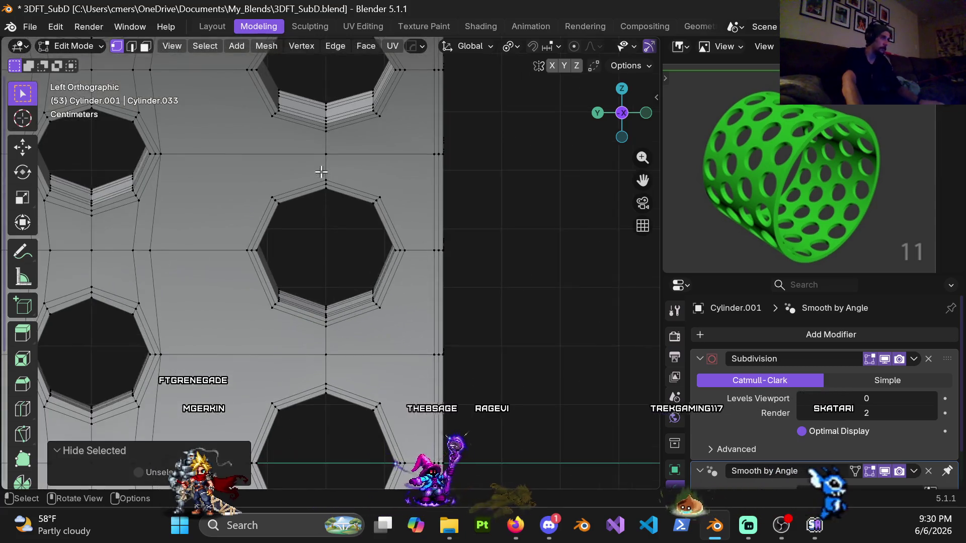
scroll(322, 168, down, 1)
scroll(355, 223, down, 3)
middle_drag(356, 222, 358, 222)
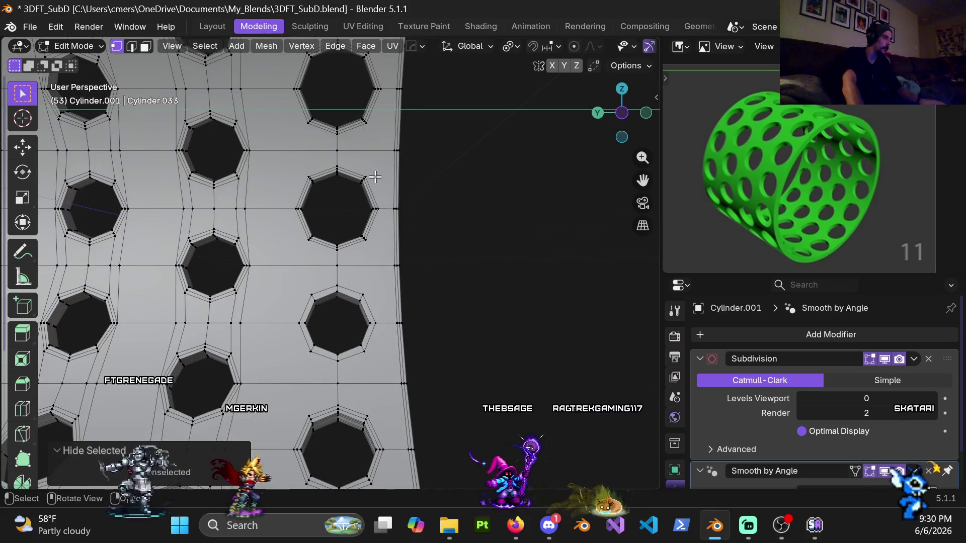
key(ctrl+KP_3)
scroll(318, 175, up, 3)
scroll(317, 175, down, 3)
middle_drag(352, 194, 379, 208)
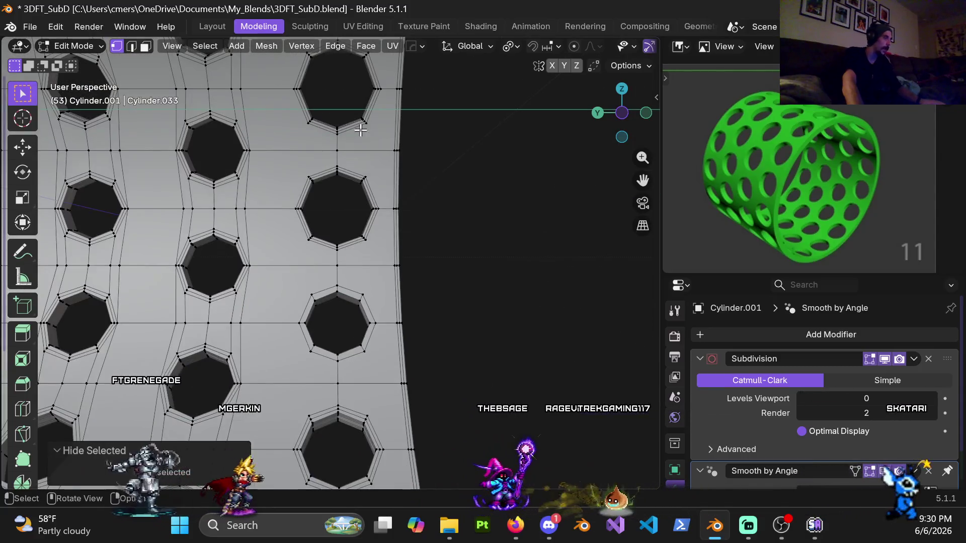
key(ctrl+KP_3)
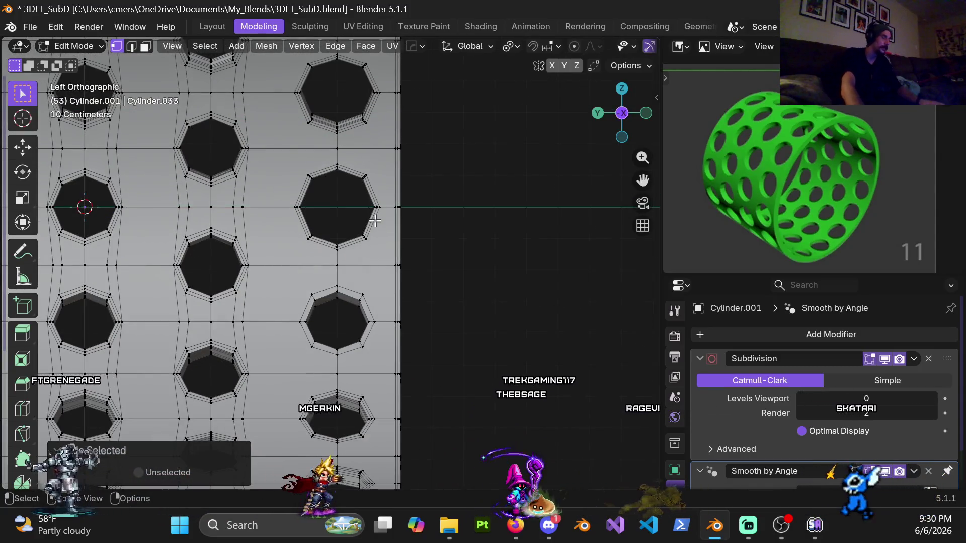
shift+middle_drag(388, 319, 377, 291)
scroll(377, 290, up, 1)
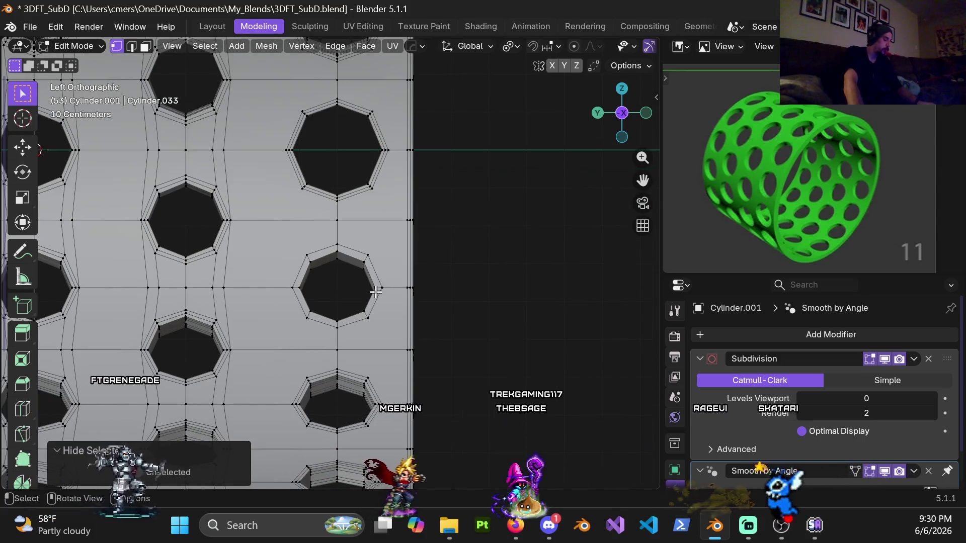
key(k)
click(379, 289)
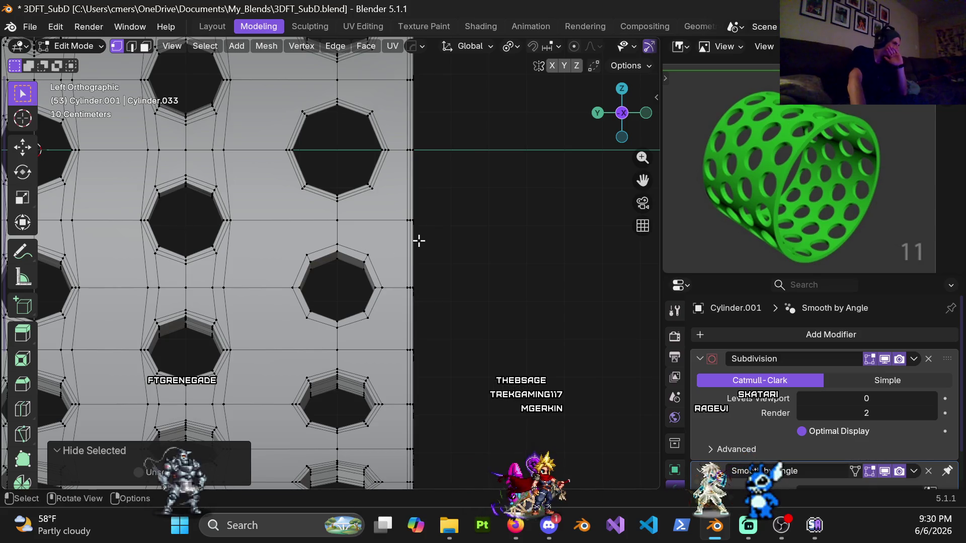
mouse_move(371, 162)
shift+middle_down()
mouse_move(392, 271)
mouse_move(410, 265)
shift+middle_up()
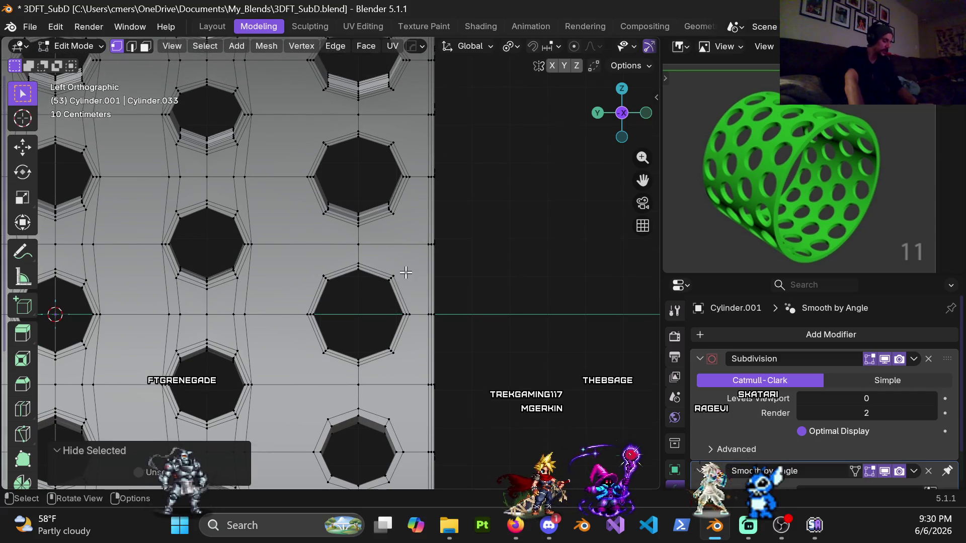
Knife-cut from the hole rim's corners to the border vertex, abandoning a second cut and loop cut
key(k)
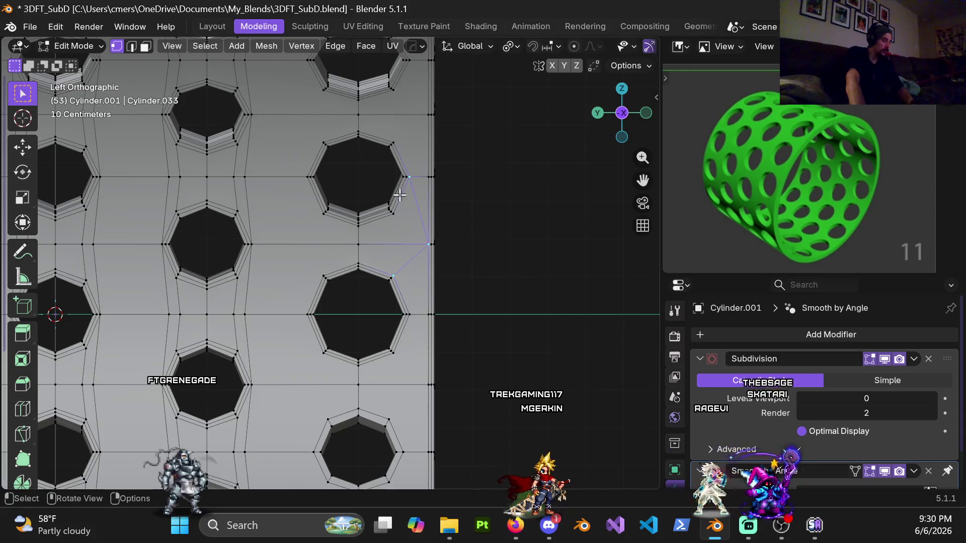
key(k)
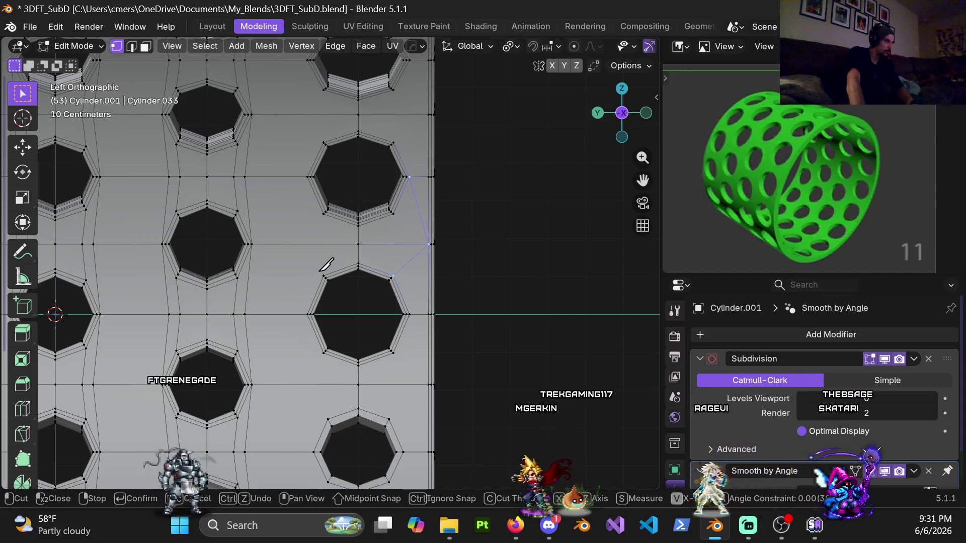
key(Escape)
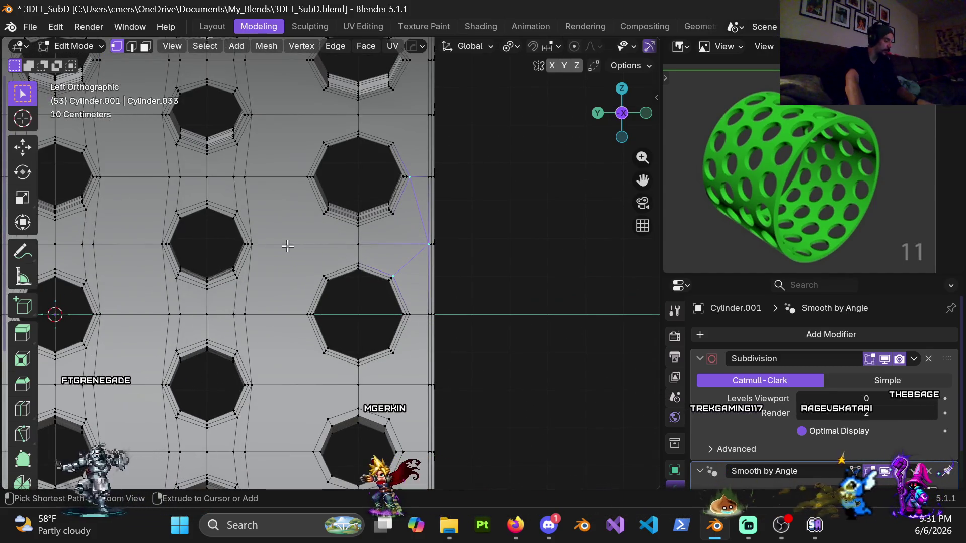
key(ctrl+r)
key(Escape)
scroll(269, 157, down, 3)
mouse_move(269, 157)
middle_down()
mouse_move(302, 173)
mouse_move(332, 240)
mouse_move(328, 216)
mouse_move(295, 368)
mouse_move(322, 236)
mouse_move(312, 224)
mouse_move(325, 227)
middle_up()
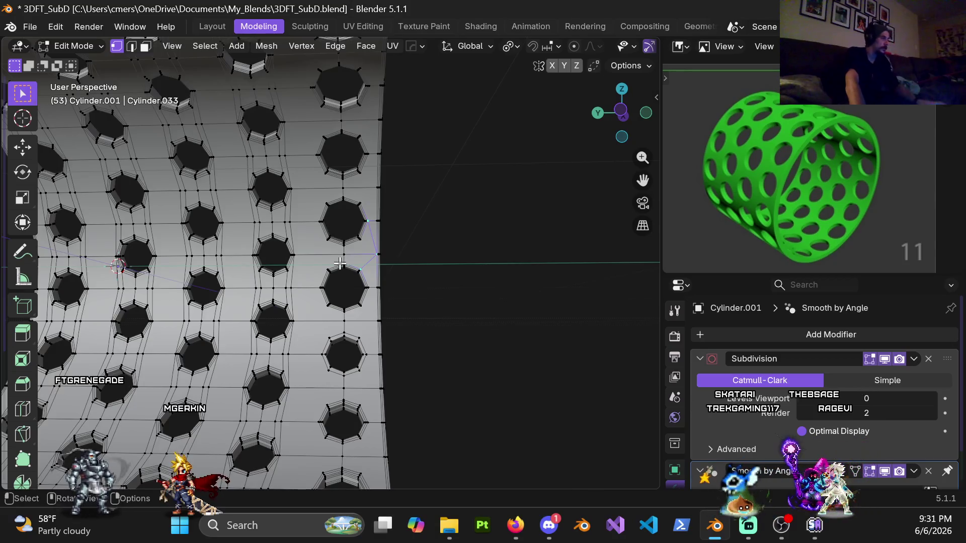
Cancel a loop cut and orbit to a new angle on the holes
scroll(317, 269, up, 4)
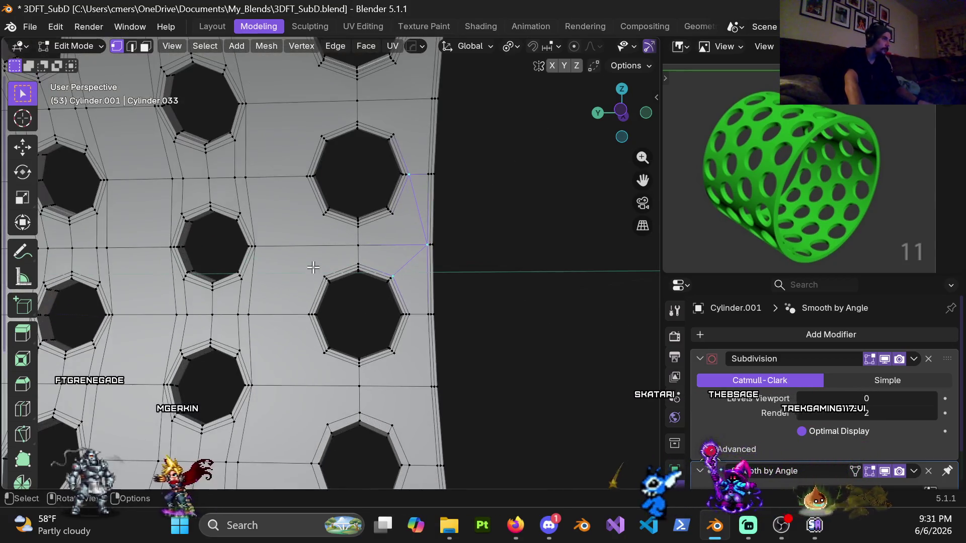
key(ctrl+r)
right_click(291, 173)
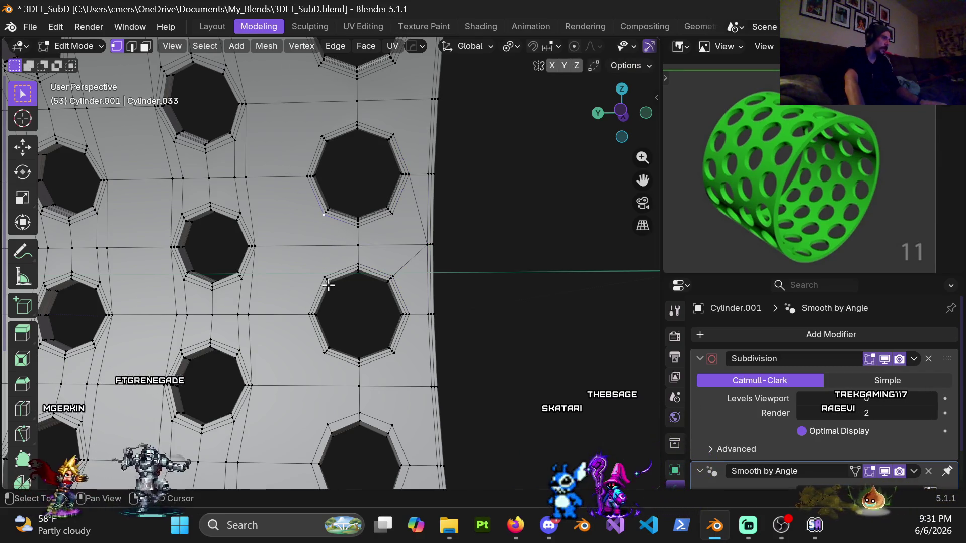
mouse_move(334, 262)
middle_down()
mouse_move(366, 226)
mouse_move(356, 215)
mouse_move(367, 222)
mouse_move(350, 253)
mouse_move(325, 230)
mouse_move(330, 238)
mouse_move(384, 255)
mouse_move(459, 300)
mouse_move(418, 364)
mouse_move(397, 330)
mouse_move(188, 289)
mouse_move(164, 328)
mouse_move(209, 312)
middle_up()
scroll(324, 229, up, 2)
scroll(305, 306, up, 3)
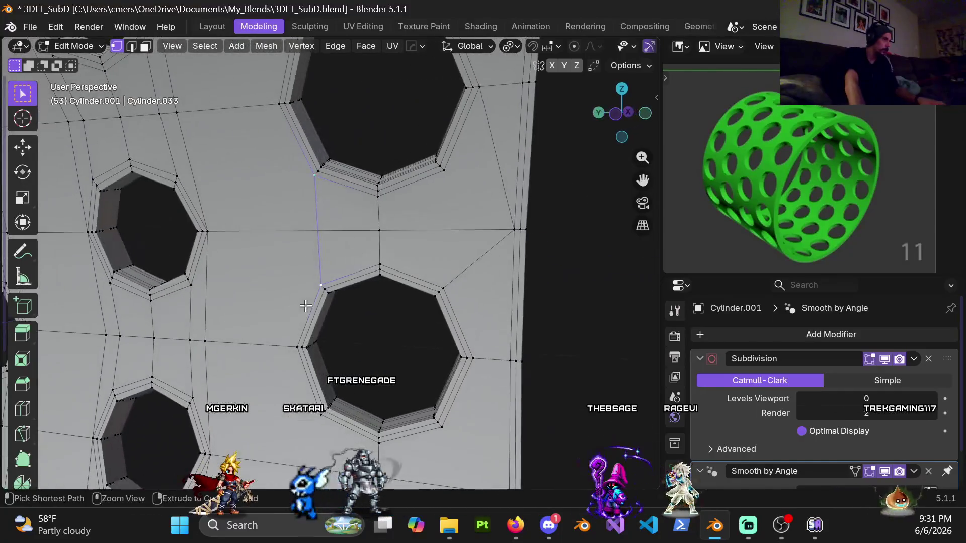
mouse_move(309, 294)
middle_down()
mouse_move(351, 226)
mouse_move(335, 255)
middle_up()
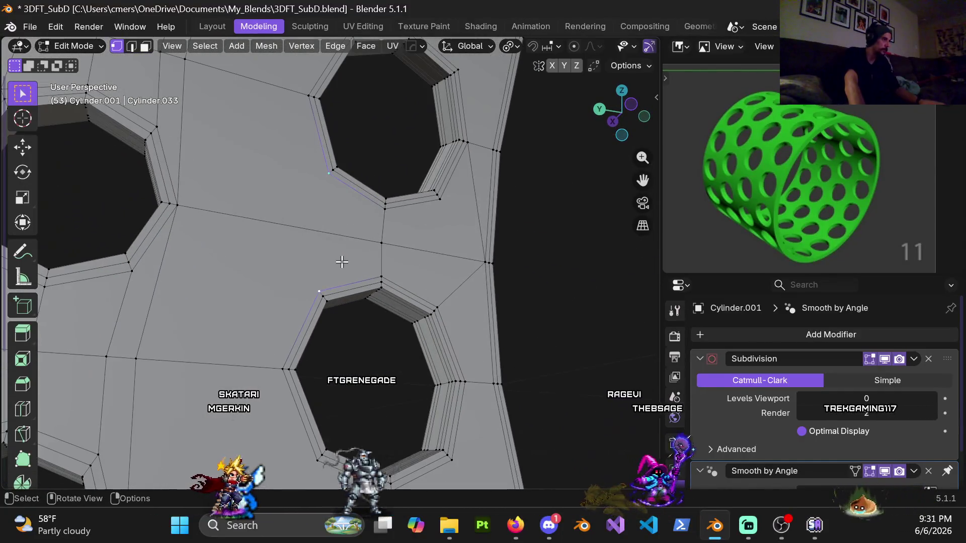
scroll(316, 257, down, 4)
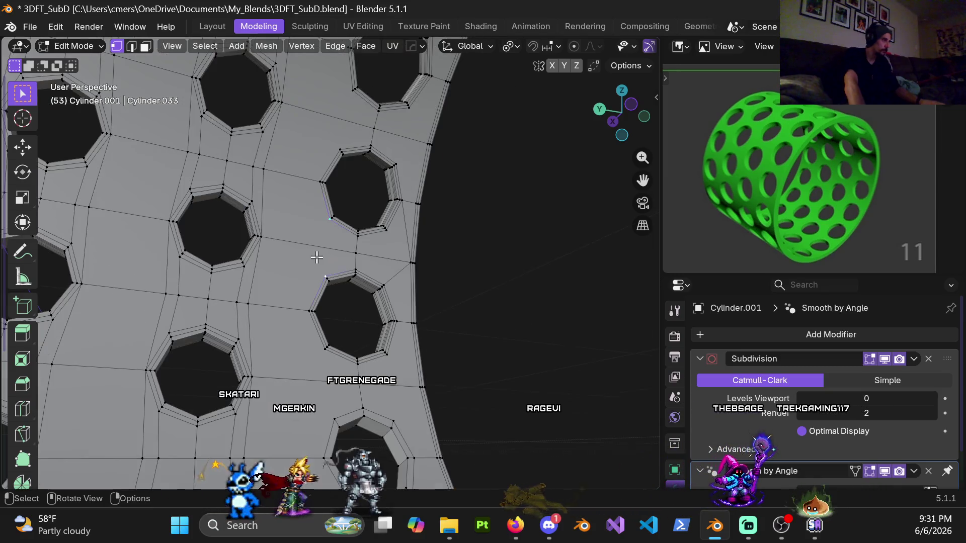
In face mode, select a vertical column of faces between two hole columns
key(3)
click(313, 224)
shift+click(289, 269)
mouse_move(289, 269)
middle_down()
mouse_move(241, 265)
mouse_move(267, 246)
middle_up()
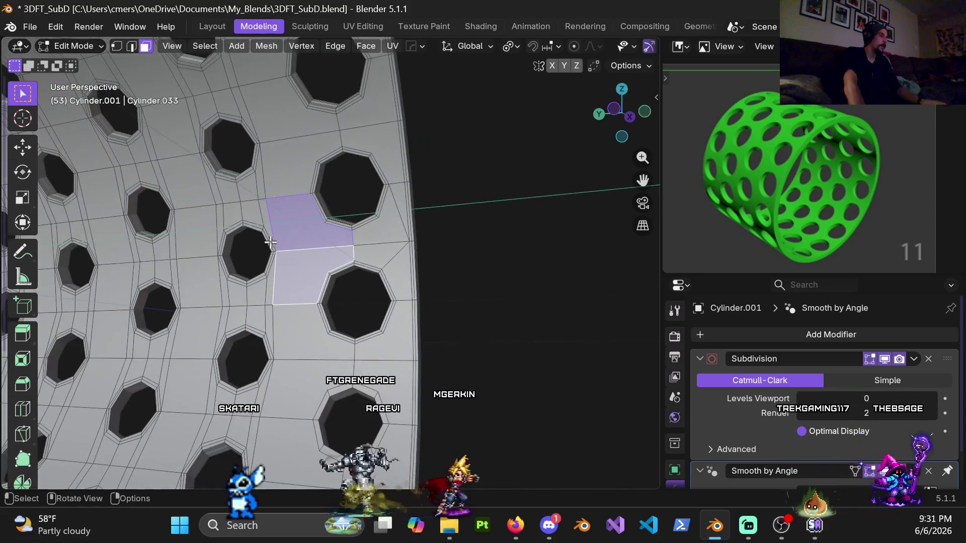
alt+click(281, 169)
mouse_move(280, 169)
shift+middle_down()
mouse_move(324, 194)
mouse_move(313, 175)
shift+middle_up()
click(274, 123)
scroll(312, 176, down, 3)
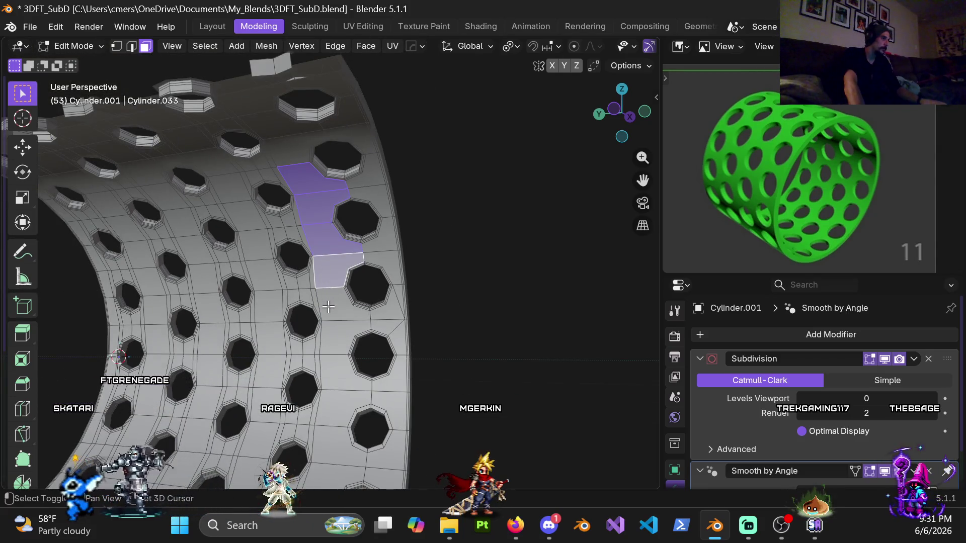
mouse_move(341, 339)
shift+middle_down()
mouse_move(338, 115)
mouse_move(337, 231)
mouse_move(317, 217)
mouse_move(274, 138)
shift+middle_up()
ctrl+click(271, 135)
ctrl+click(222, 100)
Delete the selected face column and inspect the opening in vertex mode
key(x)
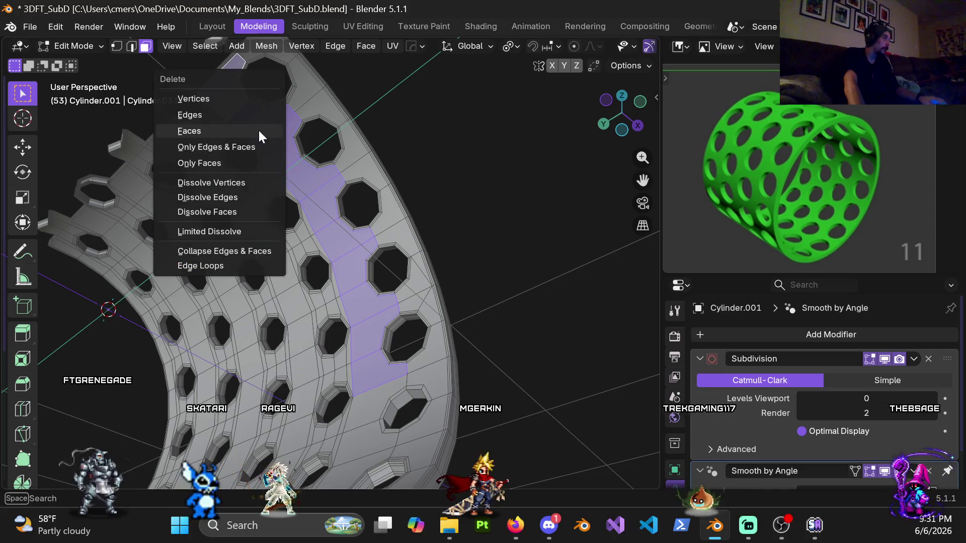
click(252, 128)
mouse_move(280, 157)
middle_down()
mouse_move(277, 147)
mouse_move(297, 151)
mouse_move(366, 235)
mouse_move(436, 247)
mouse_move(388, 265)
mouse_move(368, 224)
middle_up()
key(1)
mouse_move(383, 164)
middle_down()
mouse_move(403, 217)
mouse_move(403, 123)
mouse_move(391, 227)
mouse_move(417, 247)
mouse_move(423, 266)
middle_up()
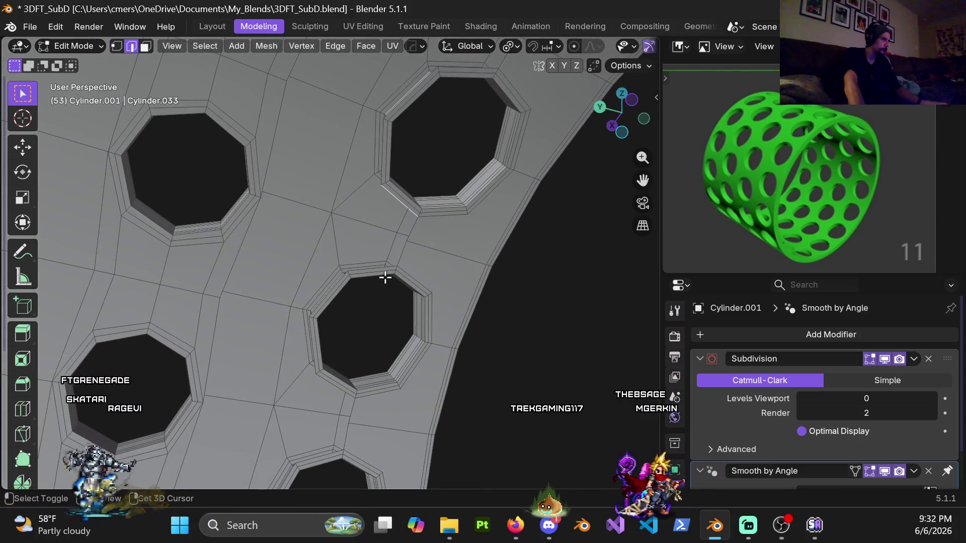
mouse_move(384, 270)
middle_down()
mouse_move(371, 233)
mouse_move(398, 263)
mouse_move(369, 254)
mouse_move(369, 186)
mouse_move(352, 111)
middle_up()
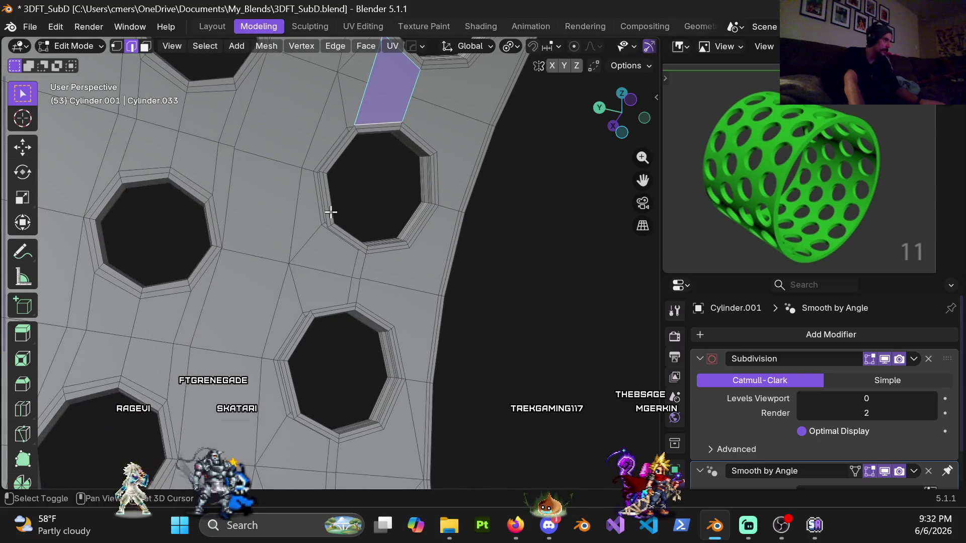
middle_drag(279, 267, 247, 237)
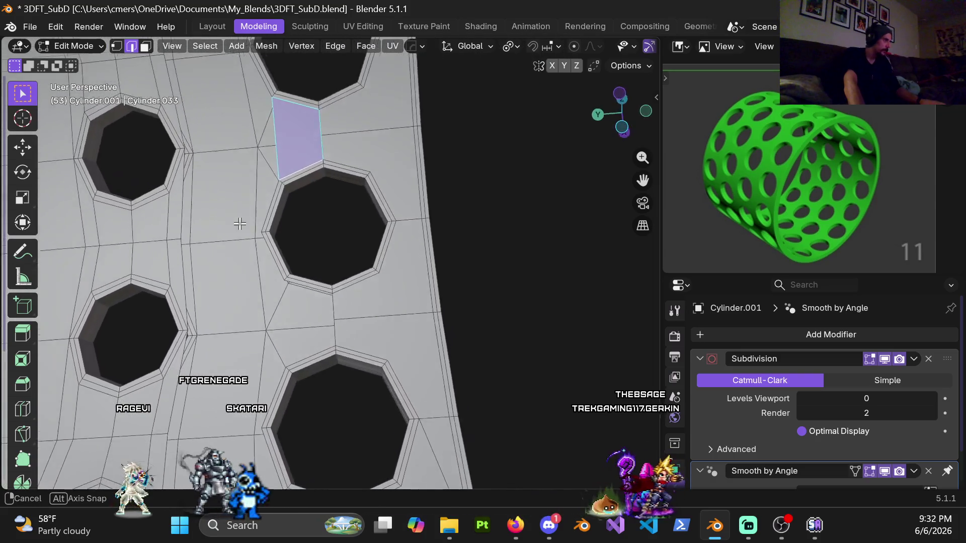
shift+middle_drag(319, 169, 348, 252)
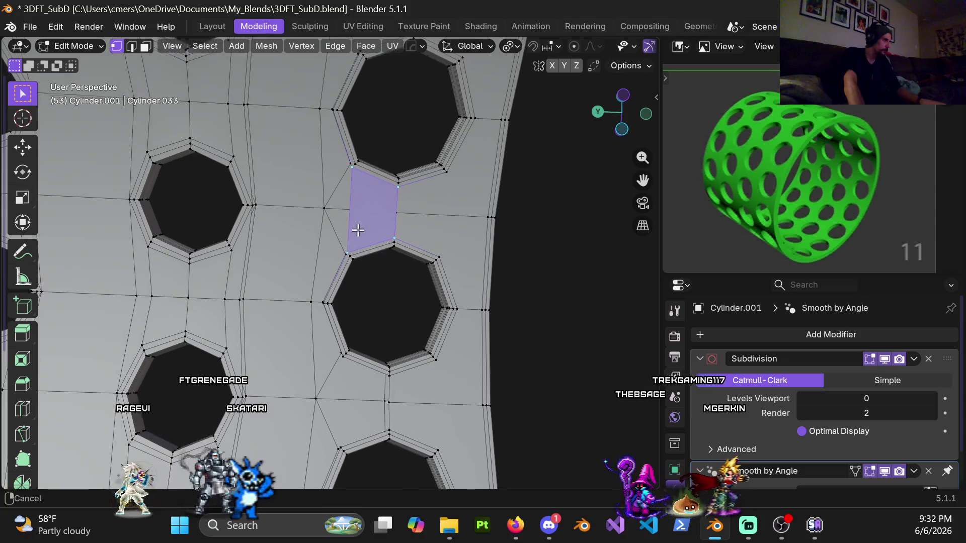
mouse_move(375, 224)
middle_down()
mouse_move(364, 263)
mouse_move(369, 208)
mouse_move(422, 233)
mouse_move(384, 209)
mouse_move(340, 224)
mouse_move(388, 224)
mouse_move(409, 175)
mouse_move(455, 194)
middle_up()
In edge mode, select the lower edge from the hole rim to the border, then orbit around it
key(2)
click(401, 233)
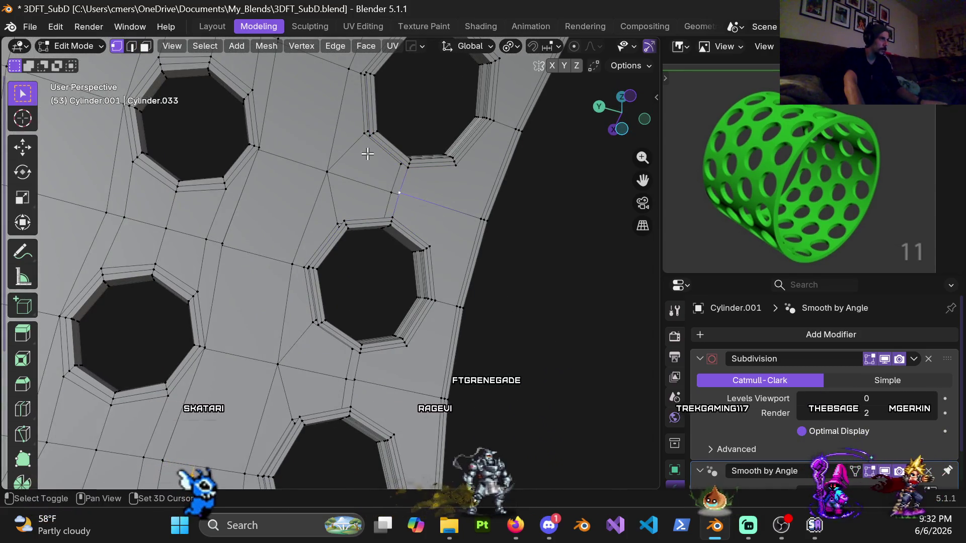
middle_drag(368, 140, 362, 160)
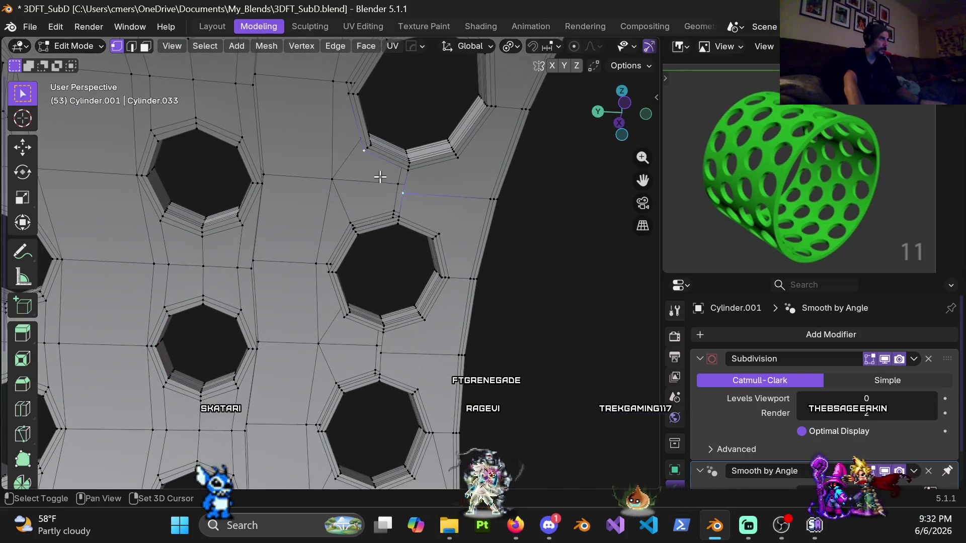
middle_drag(400, 203, 425, 170)
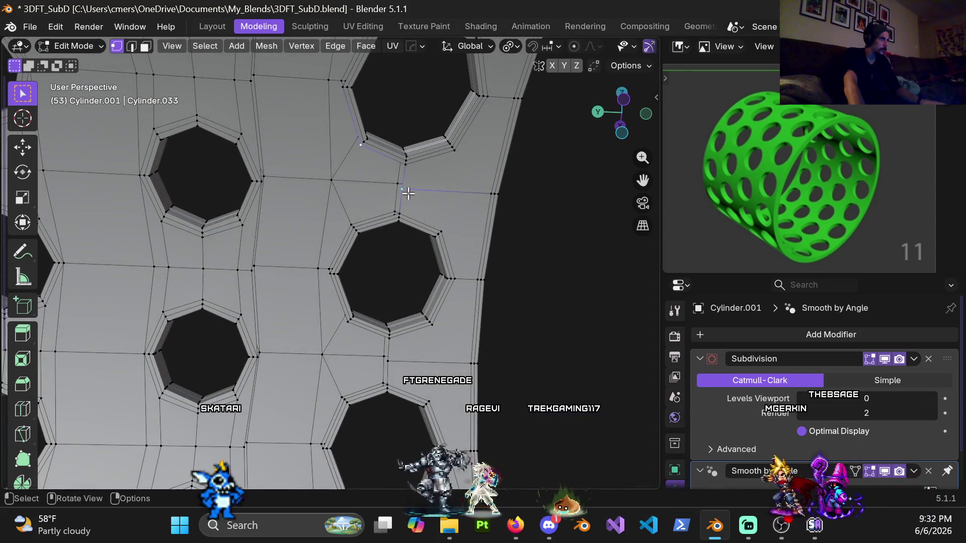
mouse_move(409, 201)
middle_down()
mouse_move(393, 190)
mouse_move(400, 179)
middle_up()
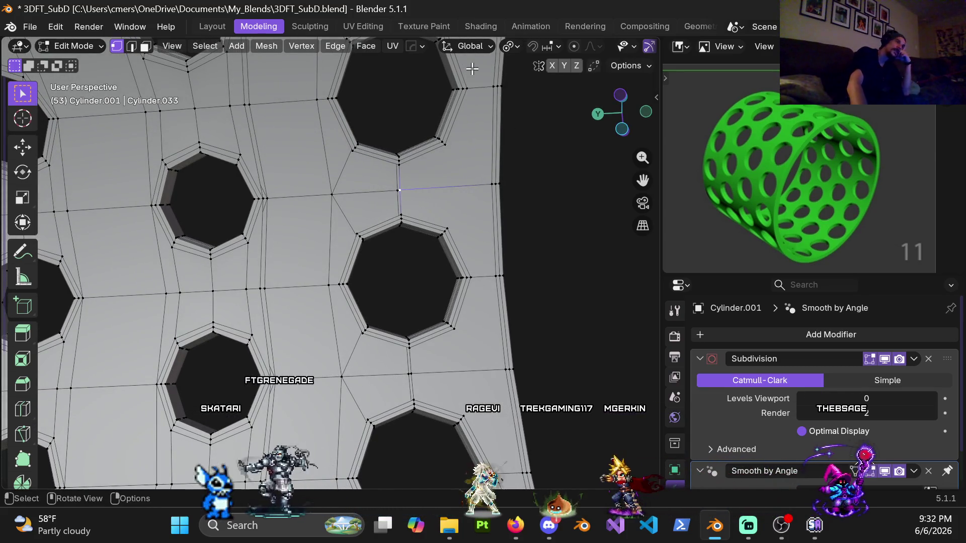
mouse_move(401, 201)
middle_down()
mouse_move(321, 261)
mouse_move(273, 242)
mouse_move(421, 229)
middle_up()
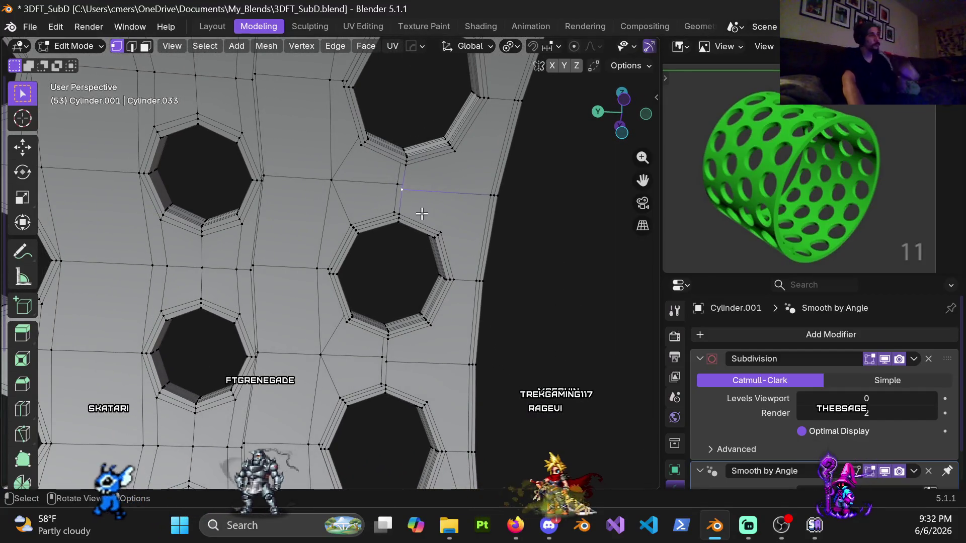
scroll(421, 214, down, 5)
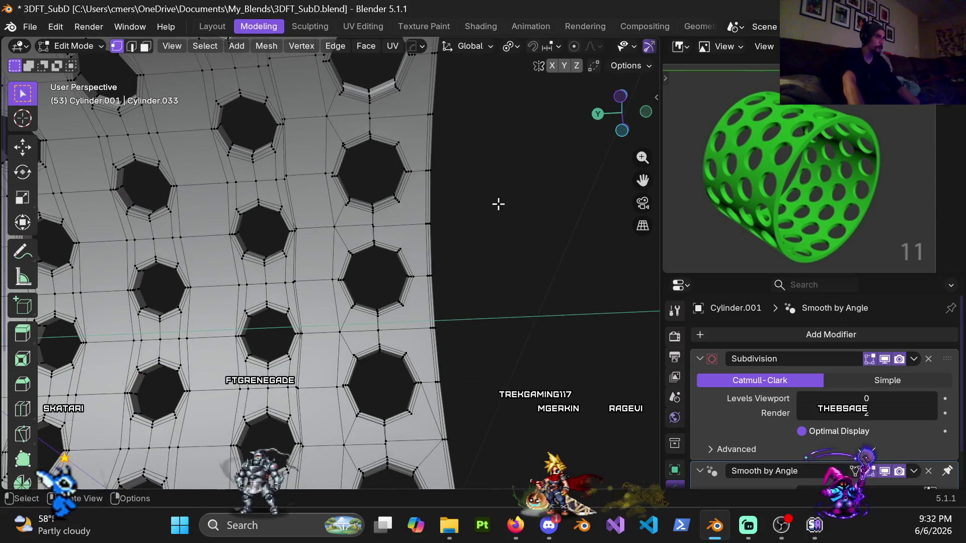
Select the vertical edge loop between holes, then reveal the hidden rest of the cylinder
alt+click(323, 198)
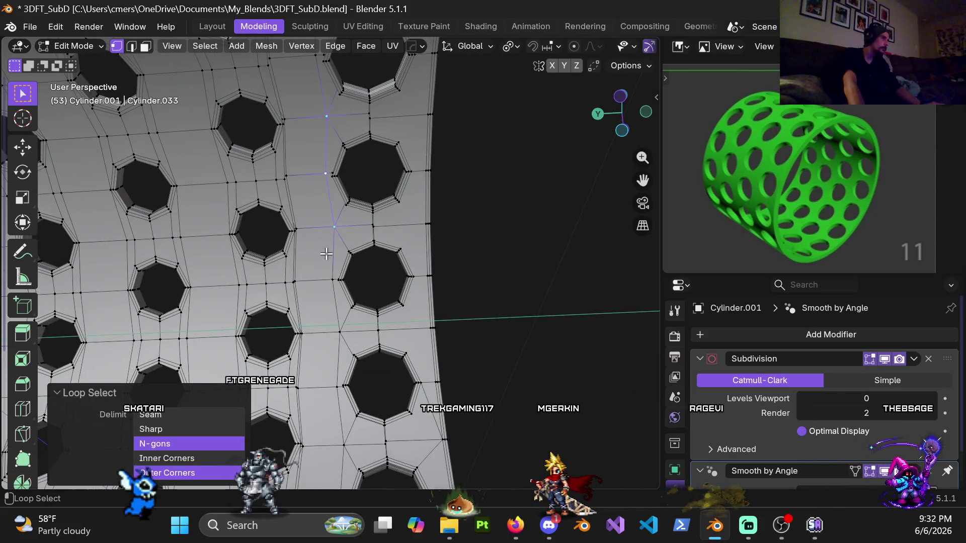
scroll(335, 368, down, 4)
mouse_move(336, 368)
middle_down()
mouse_move(295, 313)
mouse_move(390, 168)
mouse_move(285, 227)
mouse_move(356, 234)
mouse_move(436, 224)
middle_up()
key(alt+h)
Select an edge loop running across the cylinder and orbit to look down its axis
alt+click(289, 226)
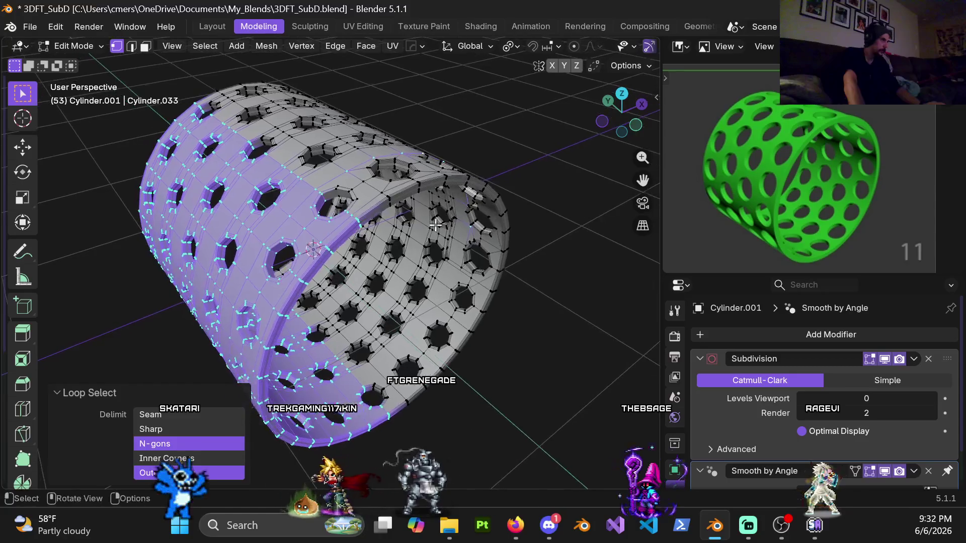
click(547, 323)
alt+click(326, 180)
mouse_move(326, 180)
middle_down()
mouse_move(329, 216)
mouse_move(406, 127)
mouse_move(280, 155)
mouse_move(178, 107)
mouse_move(283, 150)
middle_up()
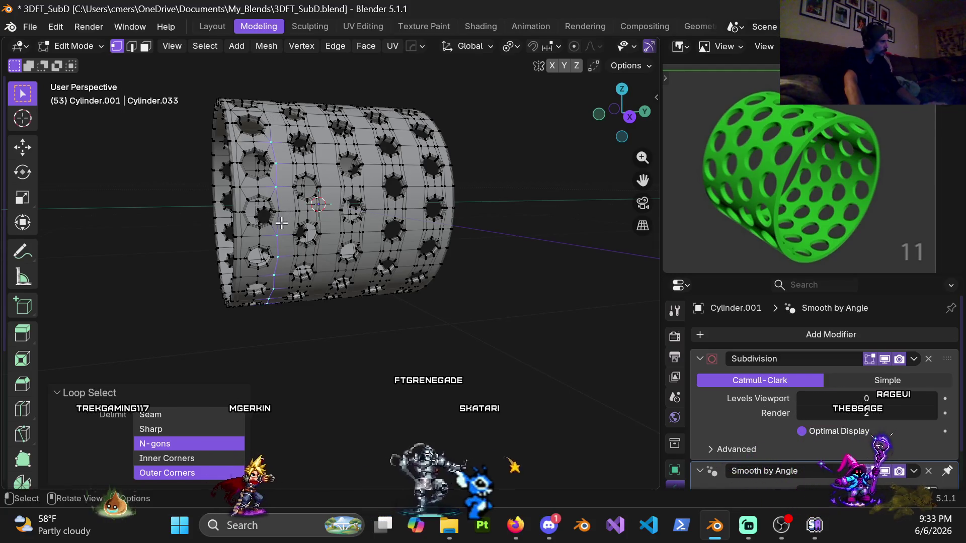
scroll(281, 223, up, 6)
shift+middle_drag(281, 223, 349, 193)
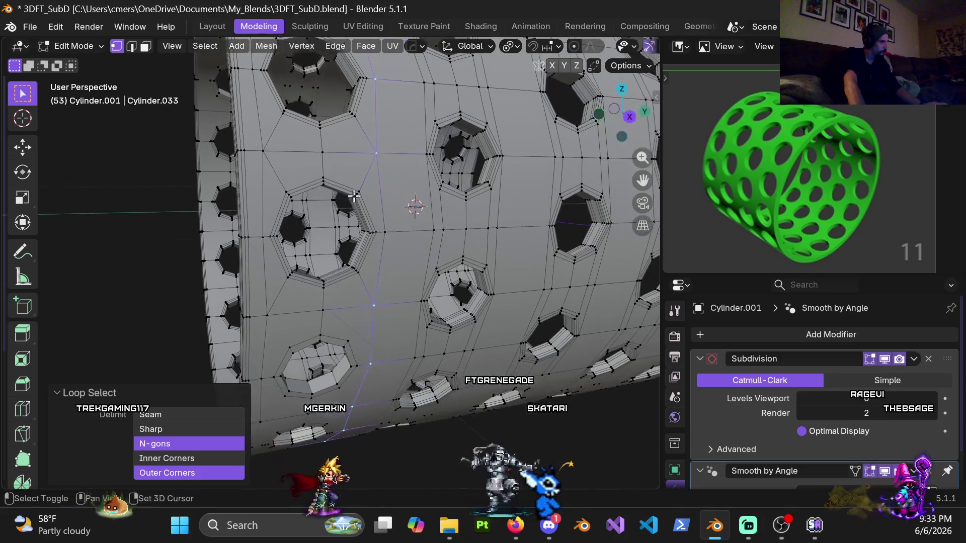
scroll(388, 233, down, 6)
mouse_move(387, 233)
middle_down()
mouse_move(374, 251)
mouse_move(360, 246)
mouse_move(380, 288)
mouse_move(374, 219)
mouse_move(377, 277)
mouse_move(365, 275)
middle_up()
scroll(372, 264, up, 3)
mouse_move(351, 177)
middle_down()
mouse_move(332, 216)
mouse_move(352, 339)
mouse_move(248, 338)
mouse_move(398, 262)
mouse_move(451, 315)
mouse_move(436, 412)
mouse_move(287, 462)
mouse_move(144, 341)
mouse_move(171, 301)
middle_up()
Toggle the viewport to solid and then back to wireframe shading
key(z)
click(270, 282)
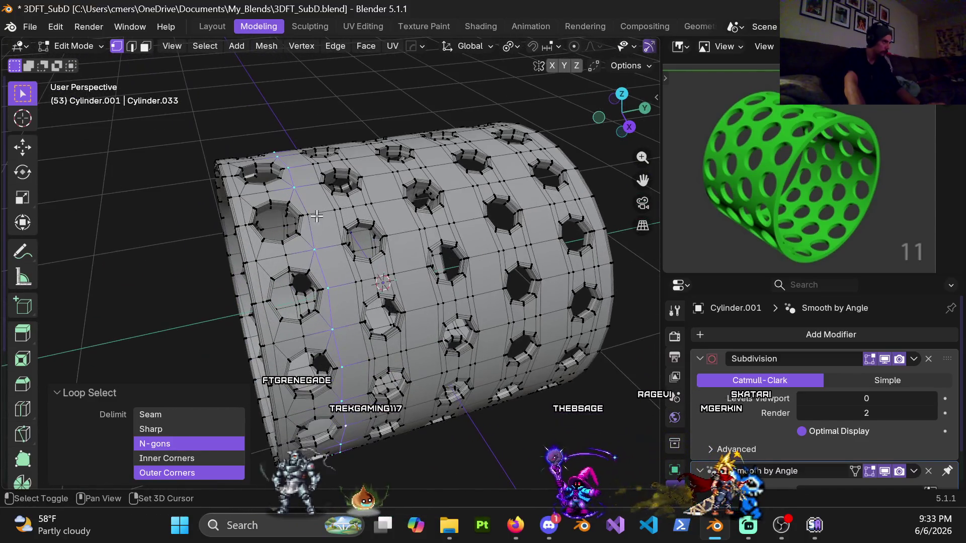
key(z)
click(271, 317)
mouse_move(271, 317)
middle_down()
mouse_move(323, 317)
mouse_move(379, 295)
mouse_move(356, 244)
mouse_move(333, 345)
mouse_move(323, 285)
mouse_move(491, 263)
mouse_move(536, 382)
mouse_move(349, 233)
mouse_move(301, 275)
middle_up()
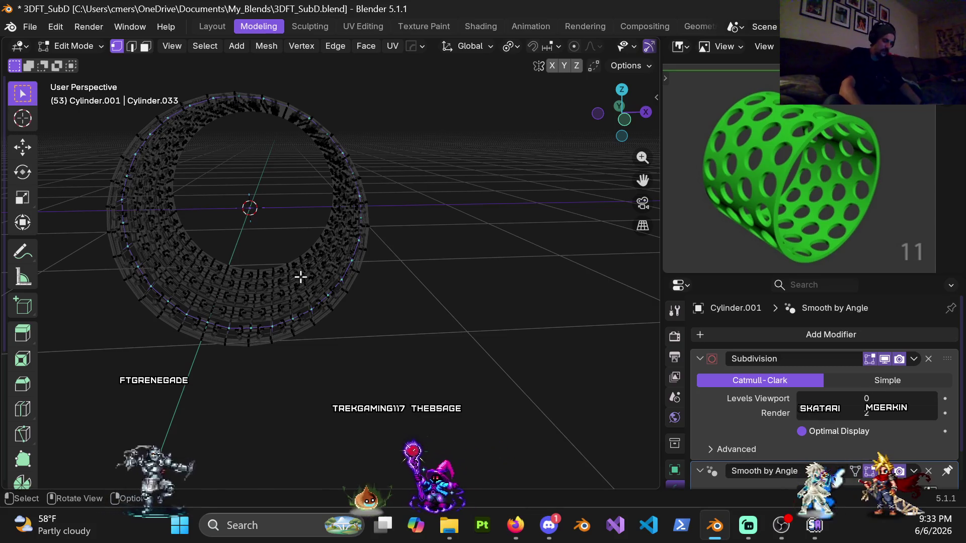
In front orthographic view, duplicate the edge loop in place and scale the copy to 0.951
key(KP_1)
scroll(327, 241, up, 4)
shift+middle_drag(433, 265, 484, 387)
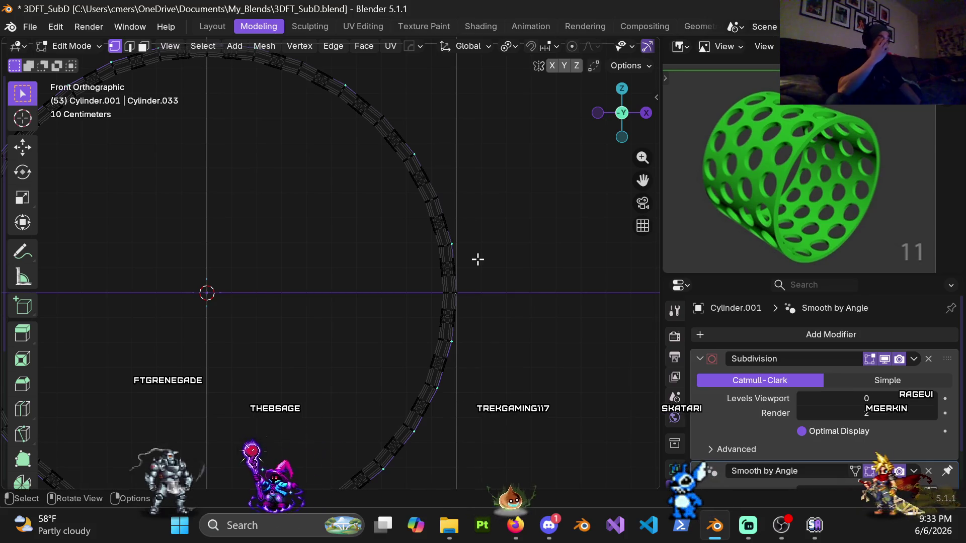
key(g)
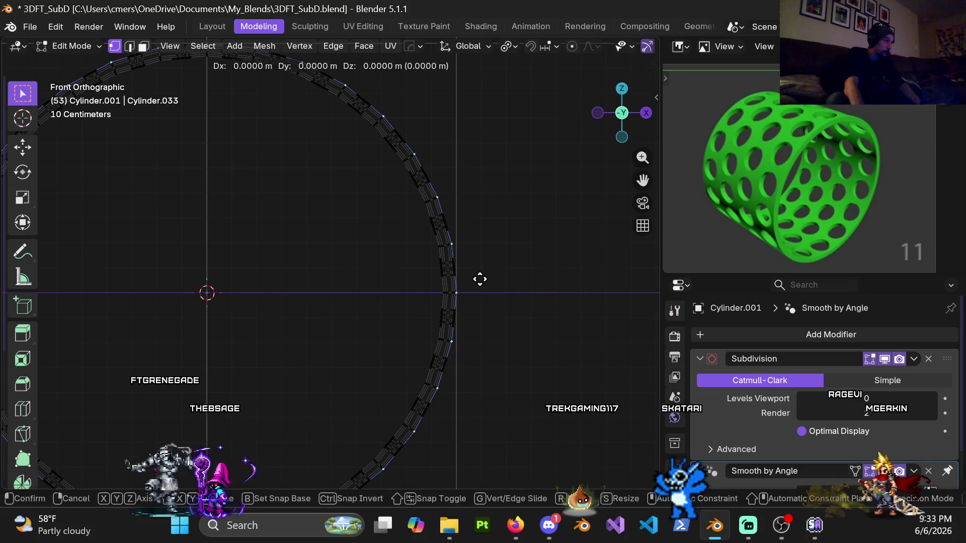
right_click(498, 282)
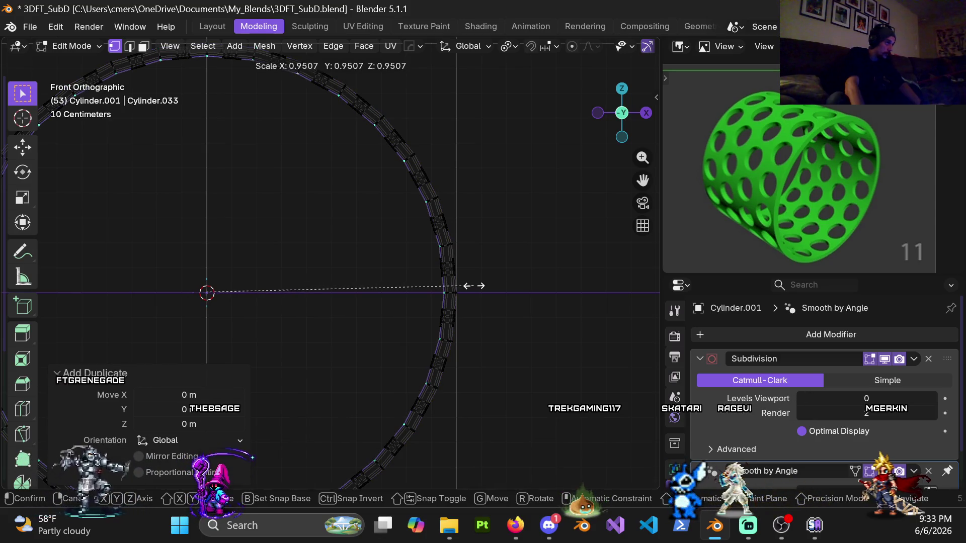
click(475, 286)
mouse_move(545, 273)
middle_down()
mouse_move(446, 220)
mouse_move(589, 228)
mouse_move(248, 283)
mouse_move(447, 193)
mouse_move(496, 282)
mouse_move(560, 261)
mouse_move(589, 325)
mouse_move(627, 324)
mouse_move(527, 291)
mouse_move(433, 322)
mouse_move(406, 304)
mouse_move(520, 271)
middle_up()
scroll(340, 269, down, 5)
scroll(452, 211, up, 6)
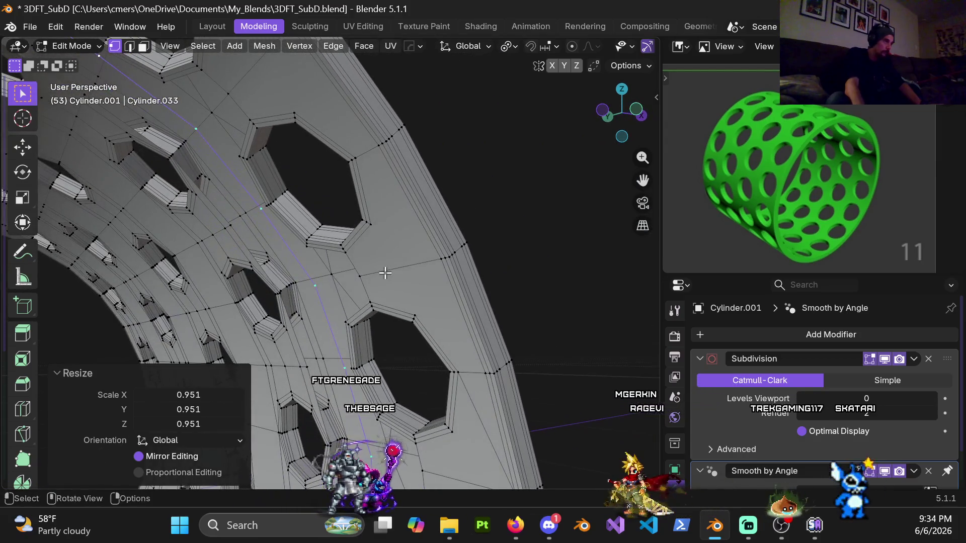
Zoom in front orthographic view and scale the copied loop by 0.999
middle_drag(435, 260, 367, 270)
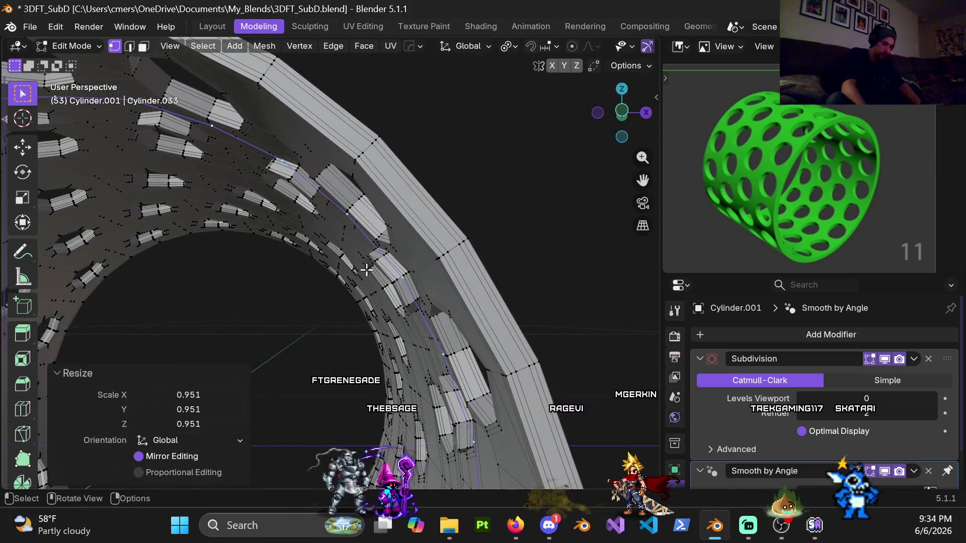
key(KP_1)
scroll(367, 270, up, 8)
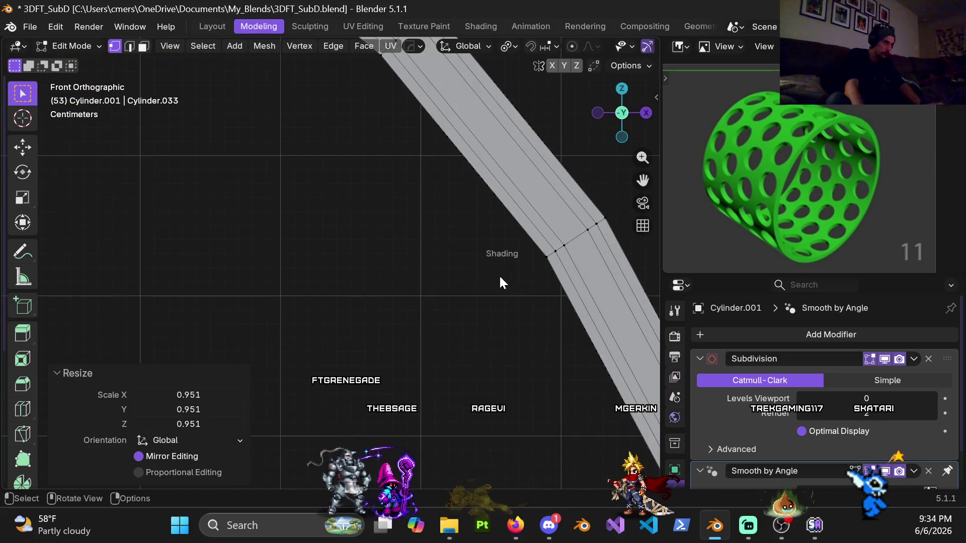
scroll(403, 321, down, 5)
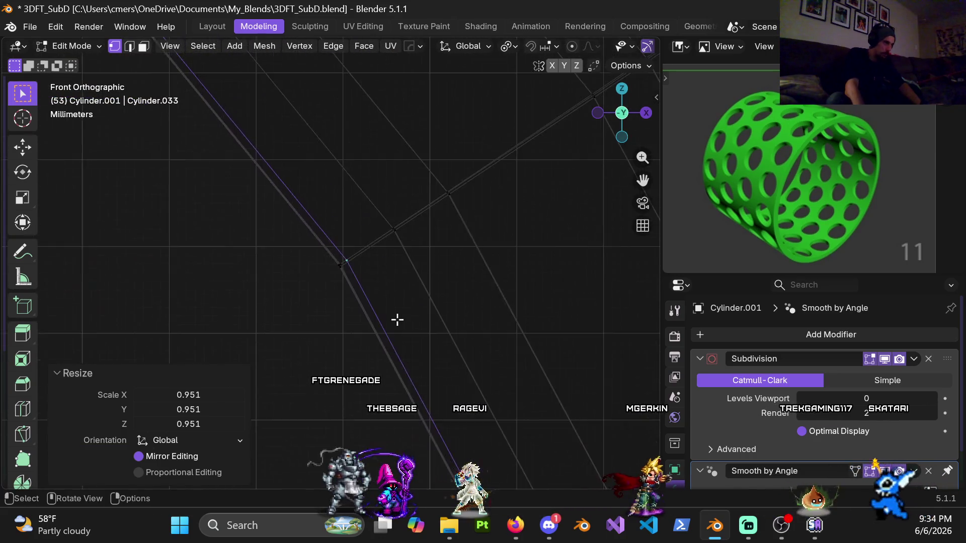
scroll(567, 253, up, 3)
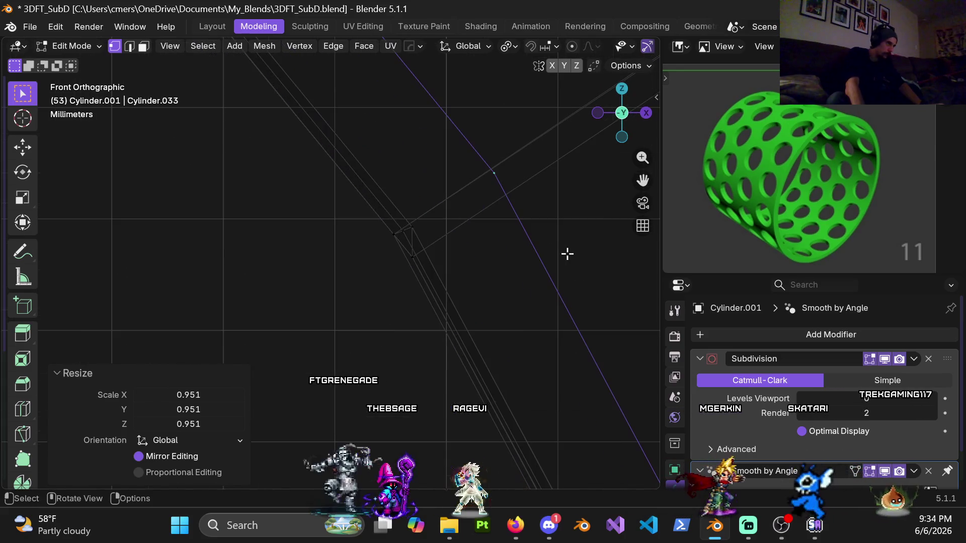
scroll(441, 276, down, 5)
scroll(430, 274, up, 5)
scroll(478, 272, down, 3)
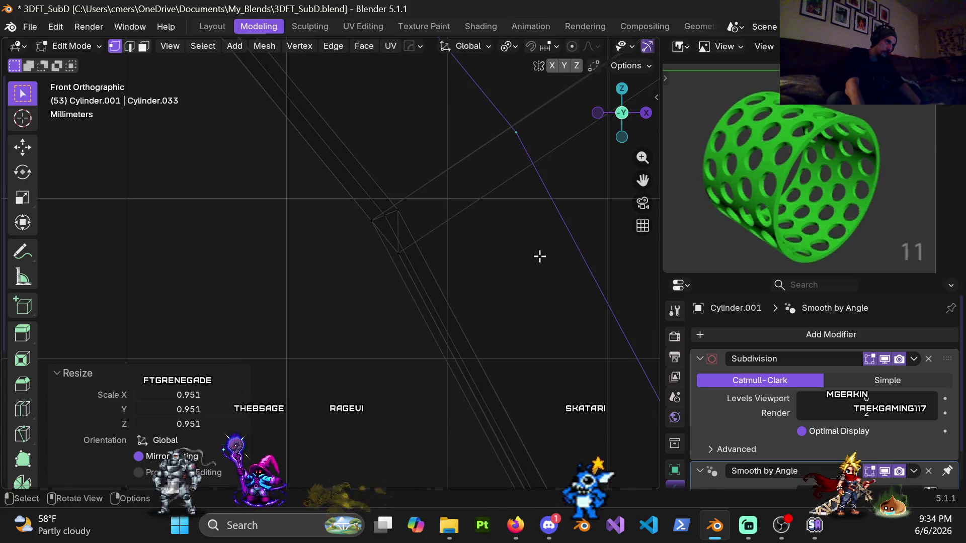
key(s)
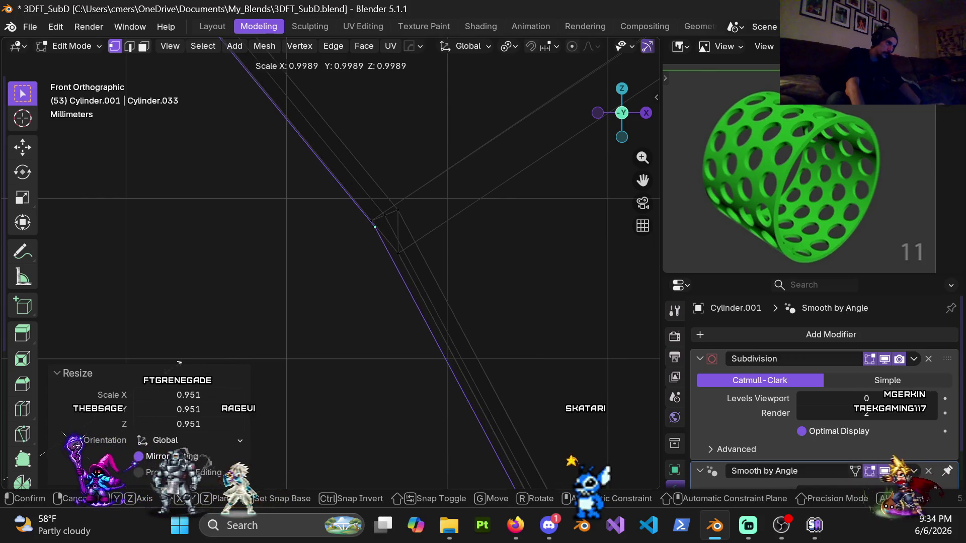
click(186, 363)
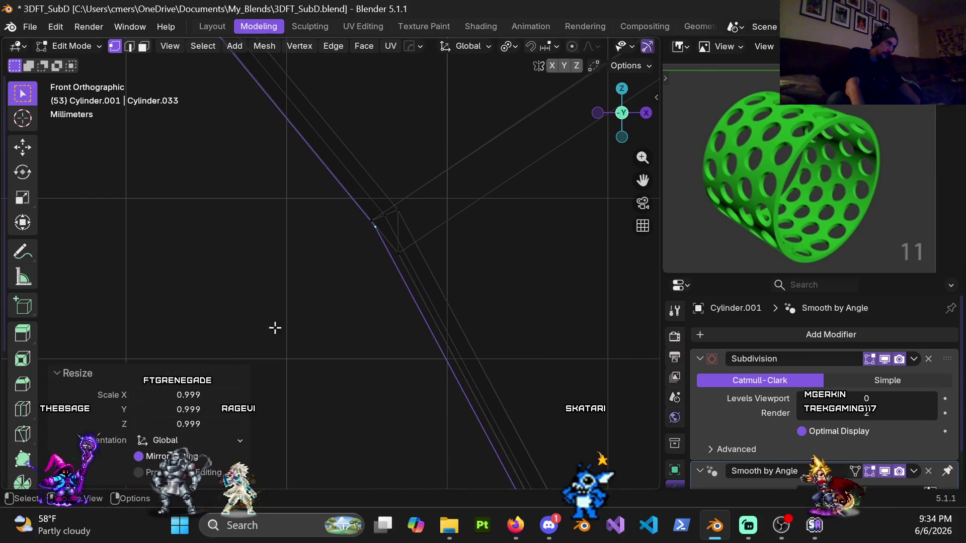
Inspect the scaled loop in perspective and front wireframe, then return to solid shading
mouse_move(381, 223)
middle_down()
mouse_move(449, 222)
mouse_move(398, 252)
mouse_move(472, 233)
mouse_move(481, 270)
mouse_move(459, 211)
mouse_move(494, 190)
mouse_move(352, 241)
mouse_move(215, 265)
mouse_move(228, 254)
middle_up()
mouse_move(375, 217)
middle_down()
mouse_move(394, 273)
mouse_move(344, 227)
mouse_move(399, 231)
mouse_move(262, 260)
middle_up()
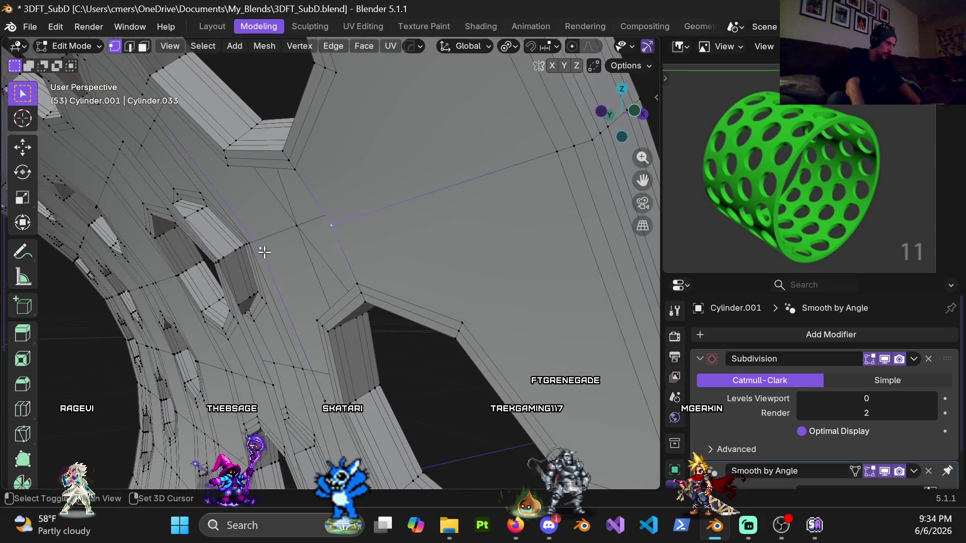
key(KP_1)
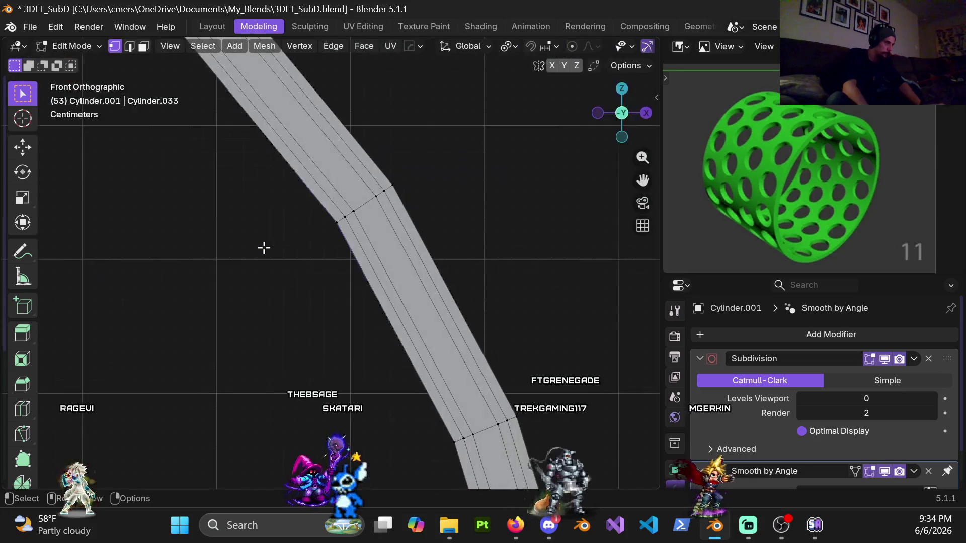
key(z)
click(280, 263)
scroll(308, 240, up, 5)
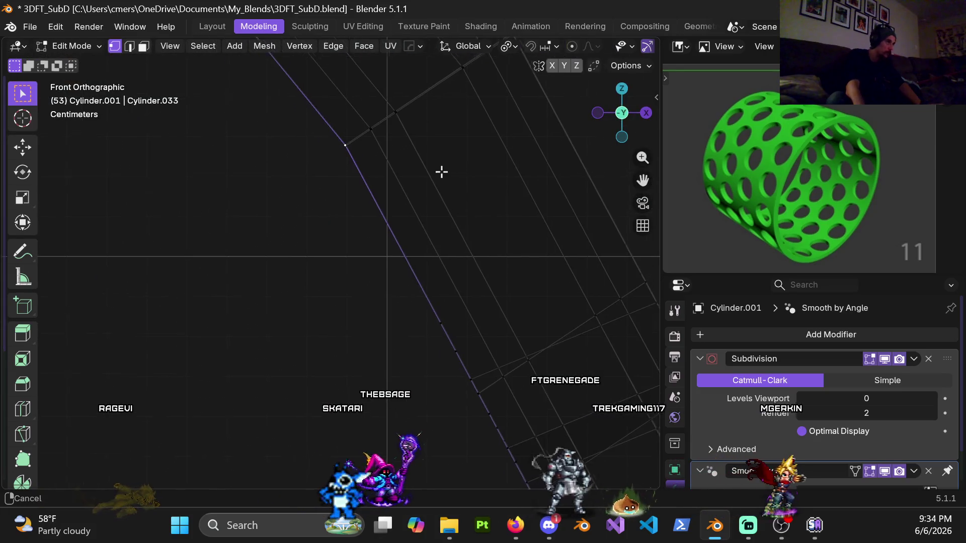
scroll(405, 318, up, 4)
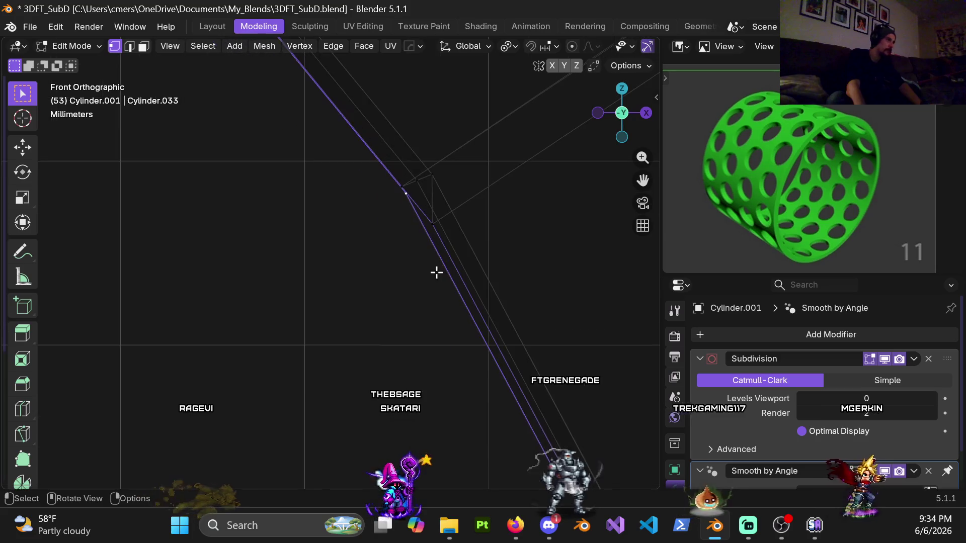
mouse_move(451, 259)
shift+middle_down()
mouse_move(458, 253)
mouse_move(411, 243)
mouse_move(470, 249)
mouse_move(379, 295)
mouse_move(362, 317)
mouse_move(373, 309)
mouse_move(405, 317)
mouse_move(367, 323)
mouse_move(426, 297)
mouse_move(339, 304)
mouse_move(358, 252)
mouse_move(351, 260)
mouse_move(468, 287)
mouse_move(479, 315)
shift+middle_up()
key(shift+z)
scroll(377, 308, up, 5)
scroll(417, 312, up, 2)
Select the four corner vertices of the irregular face between two neighbouring holes
scroll(351, 260, down, 4)
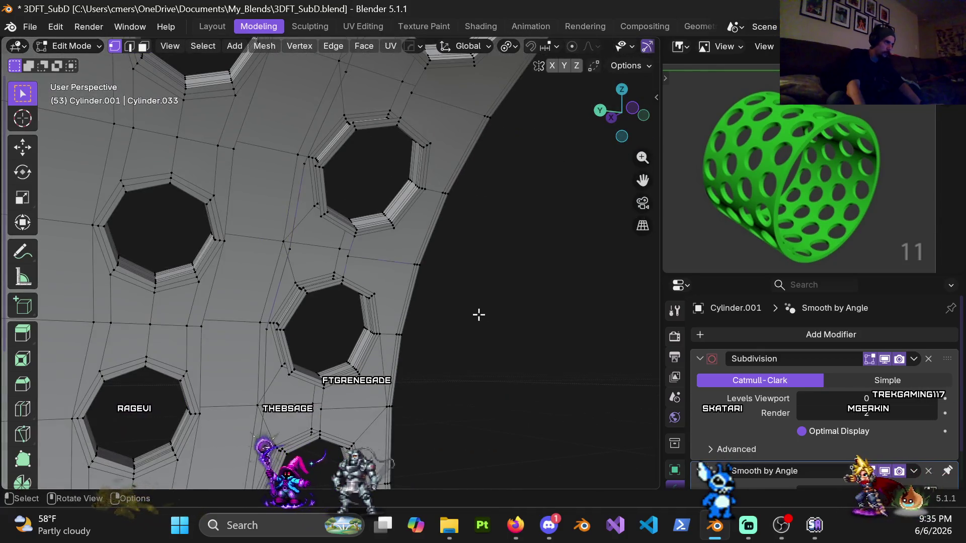
scroll(397, 266, down, 3)
scroll(496, 231, up, 3)
mouse_move(496, 230)
middle_down()
mouse_move(479, 261)
mouse_move(432, 250)
mouse_move(445, 246)
middle_up()
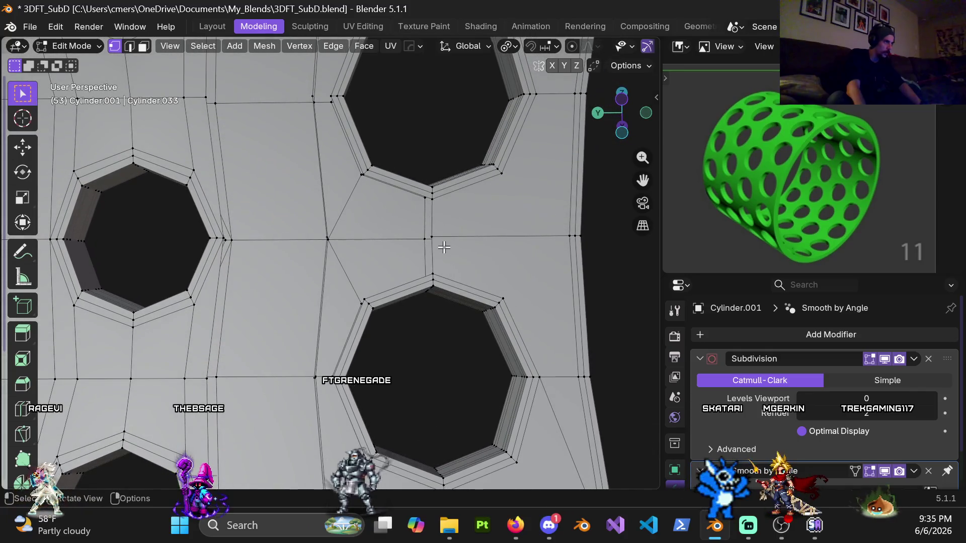
mouse_move(335, 239)
middle_down()
mouse_move(308, 261)
mouse_move(330, 248)
middle_up()
shift+click(330, 248)
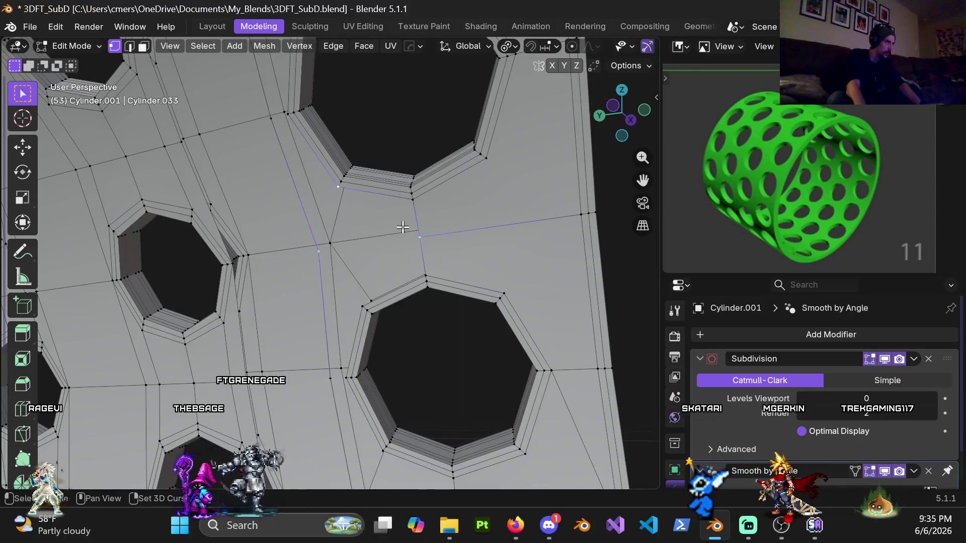
shift+click(330, 244)
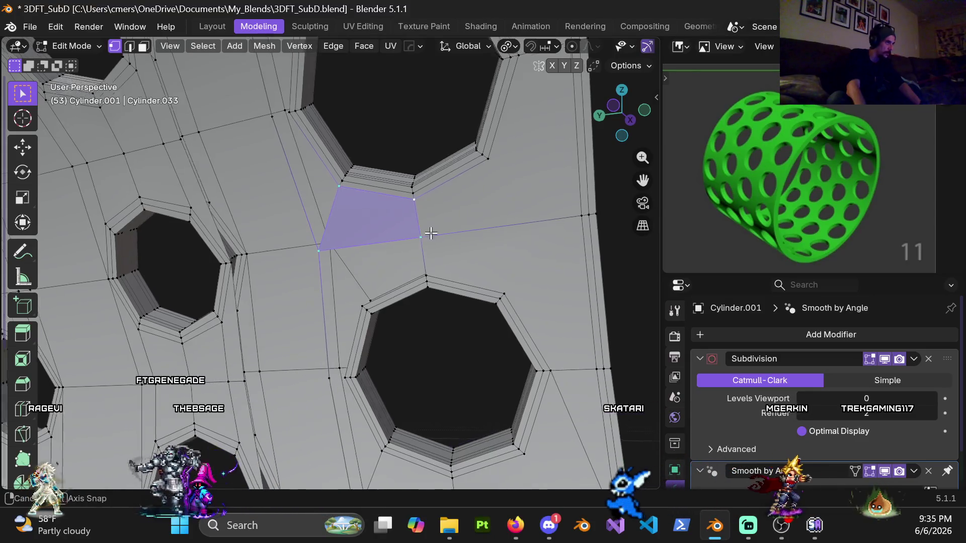
middle_drag(329, 243, 350, 227)
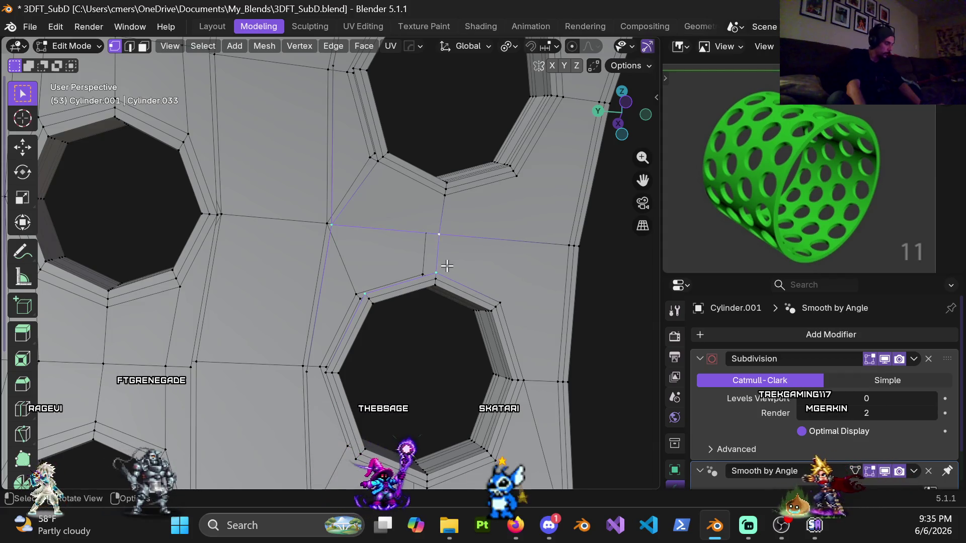
mouse_move(447, 261)
middle_down()
mouse_move(424, 214)
mouse_move(403, 258)
mouse_move(429, 248)
mouse_move(422, 260)
middle_up()
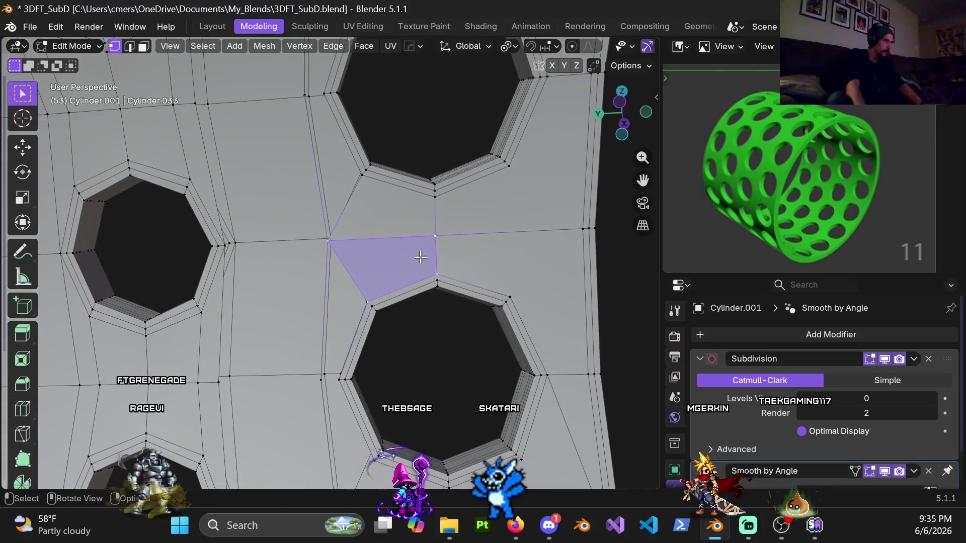
mouse_move(358, 196)
middle_down()
mouse_move(399, 246)
mouse_move(391, 289)
mouse_move(450, 145)
mouse_move(423, 319)
mouse_move(425, 295)
middle_up()
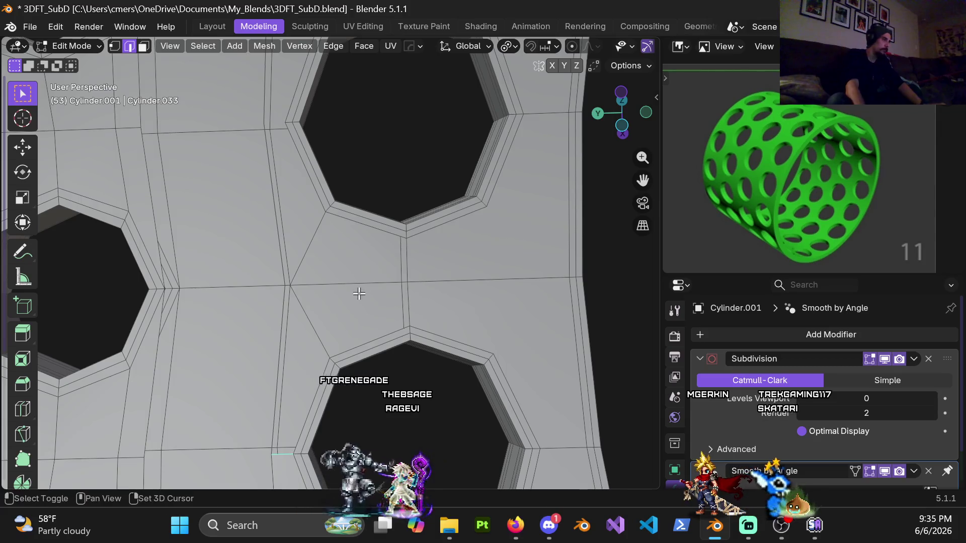
Try rotating the edge, undo it, then select the quad's corners and the edge between the holes
key(shift+r)
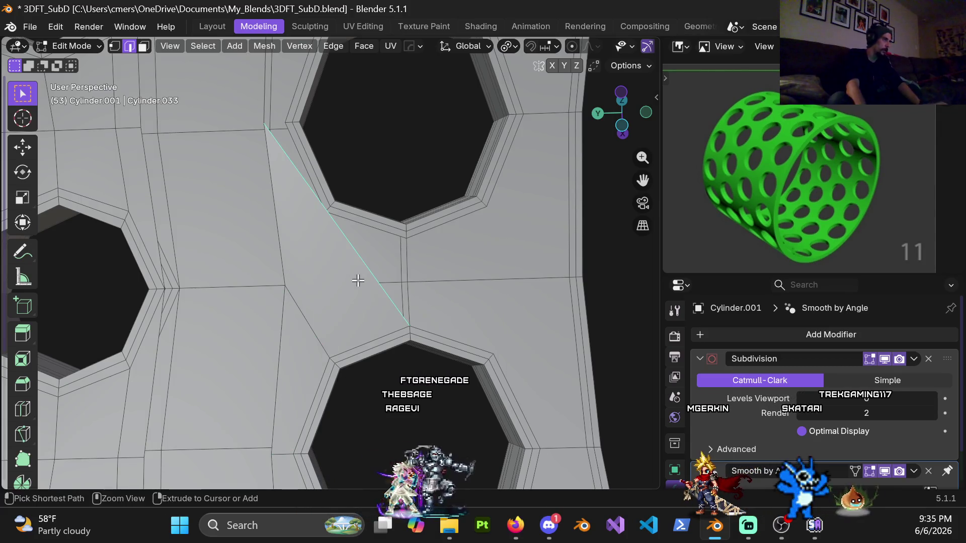
key(ctrl+z)
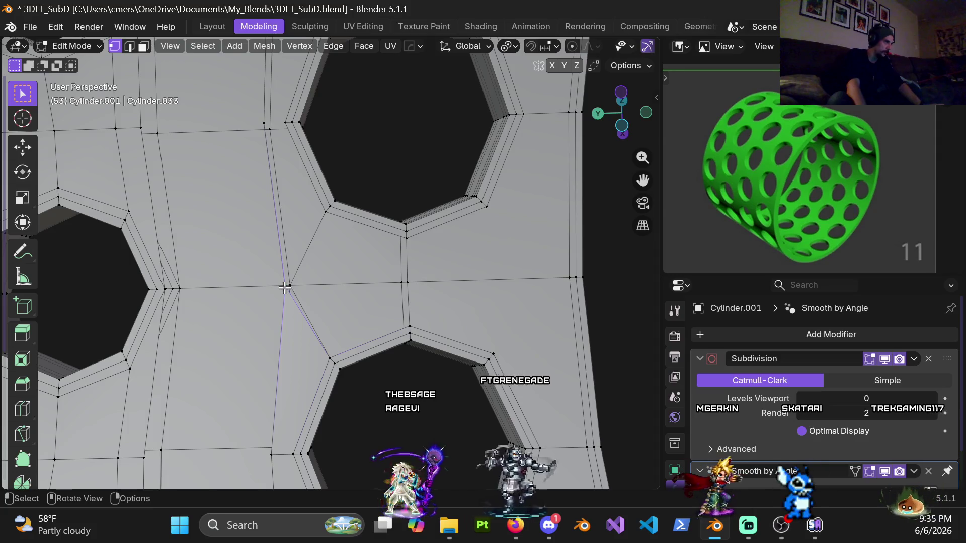
shift+click(409, 326)
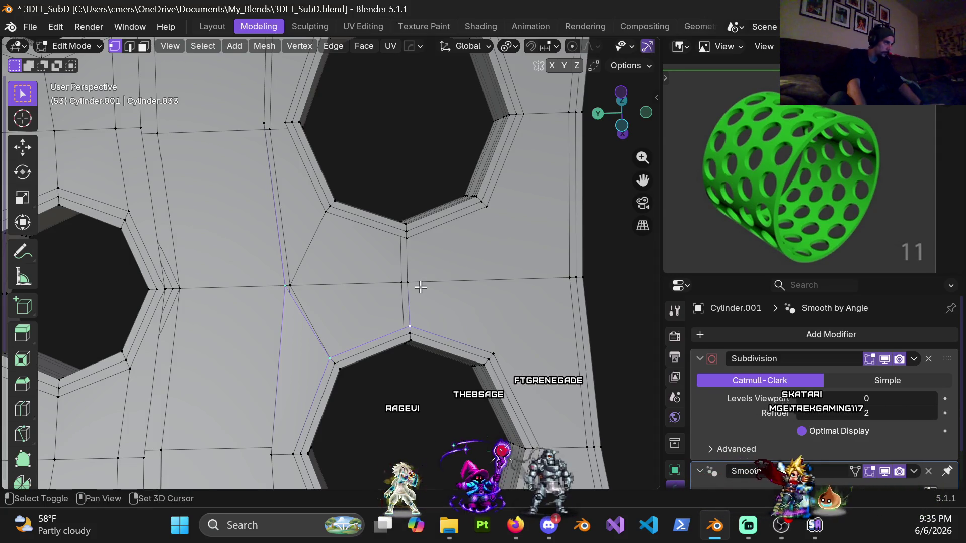
shift+click(407, 282)
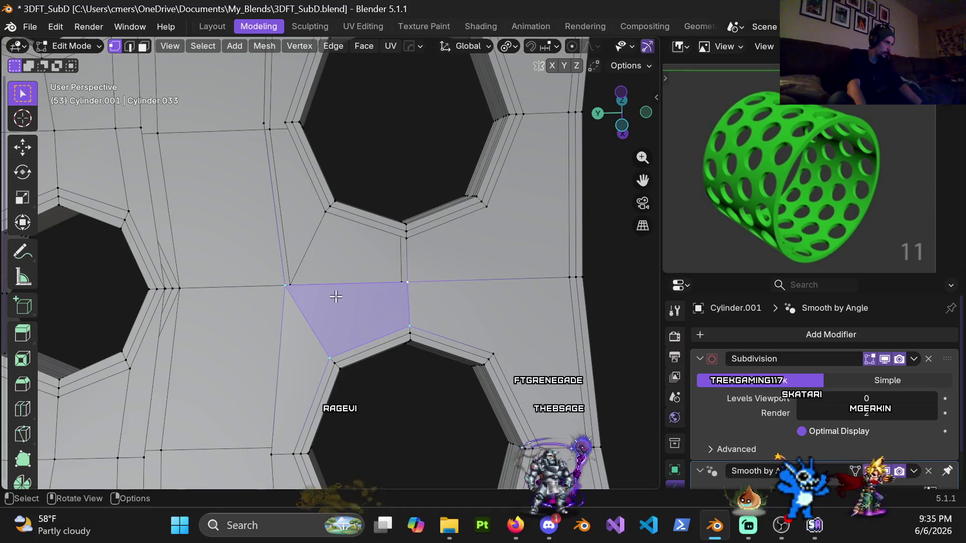
key(2)
click(347, 284)
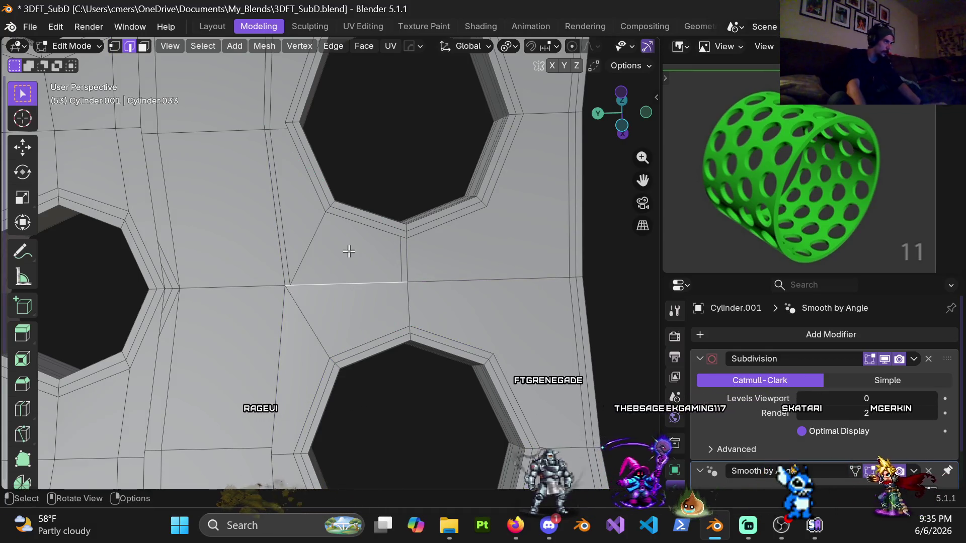
click(344, 286)
mouse_move(344, 285)
middle_down()
mouse_move(379, 245)
mouse_move(356, 181)
mouse_move(319, 338)
mouse_move(360, 230)
middle_up()
Select the vertices bordering the gap on the hole rim and fill a face between them
key(1)
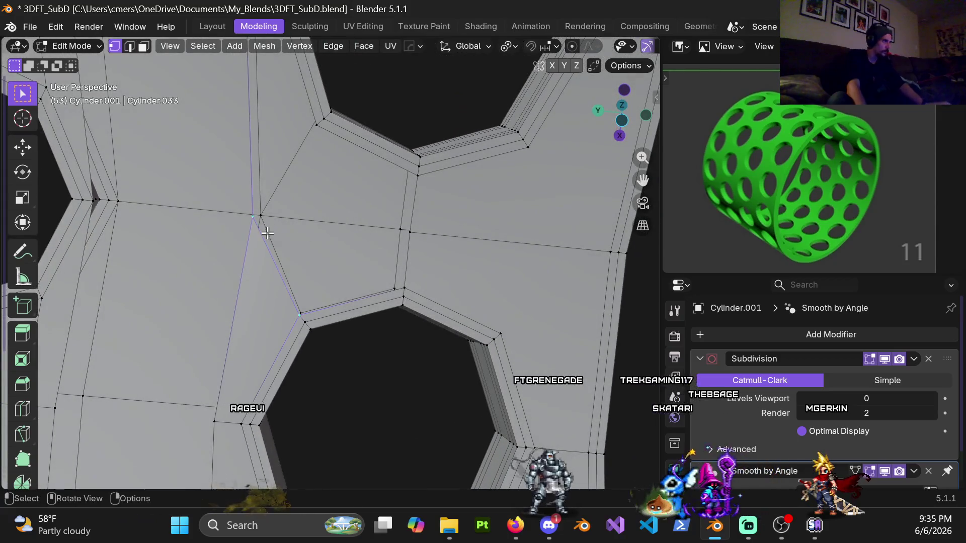
shift+click(410, 232)
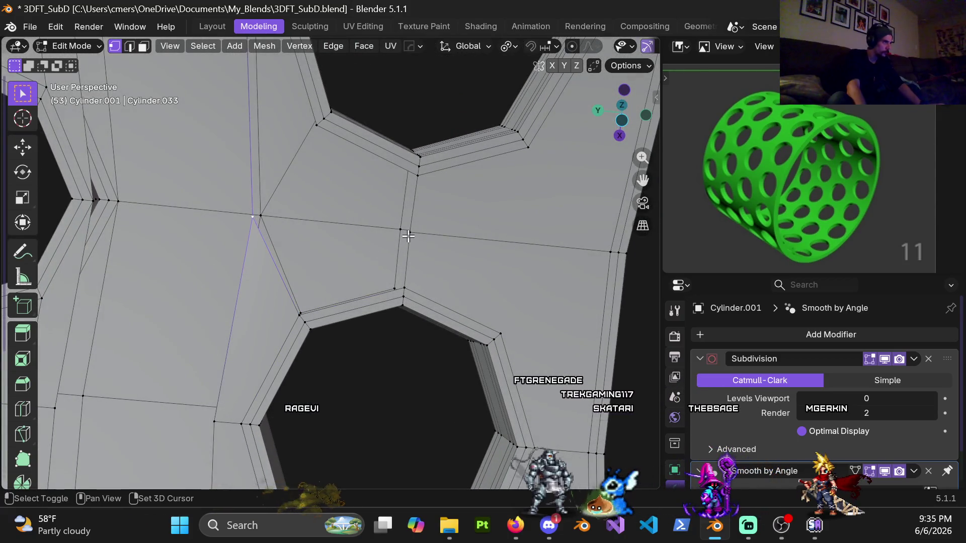
shift+click(404, 300)
shift+click(399, 295)
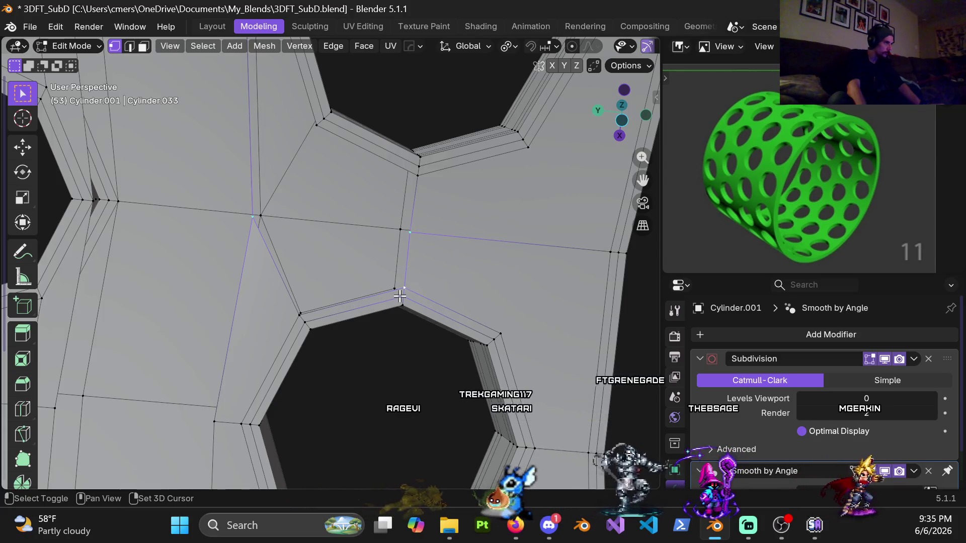
key(f)
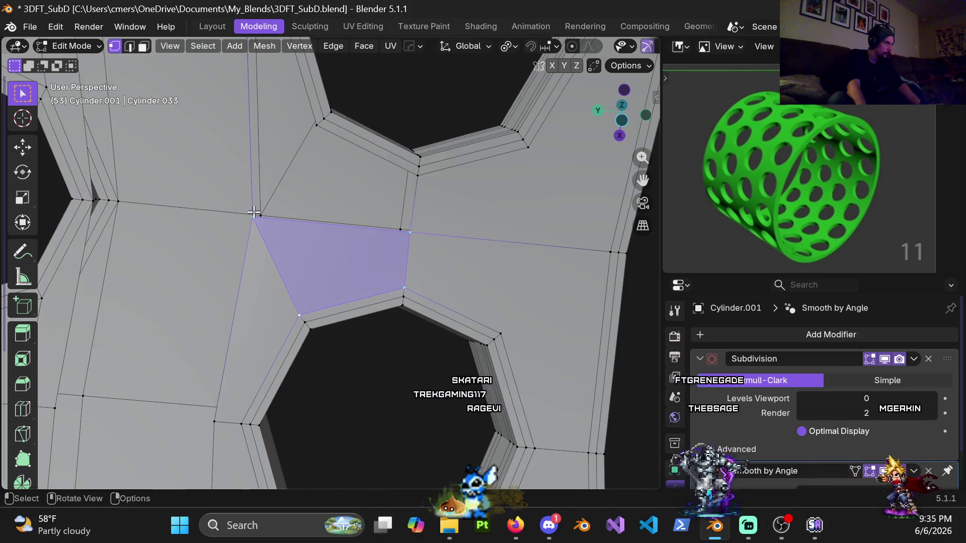
Select the upper corner vertex, then the long top edge run and the bottom edge
click(296, 141)
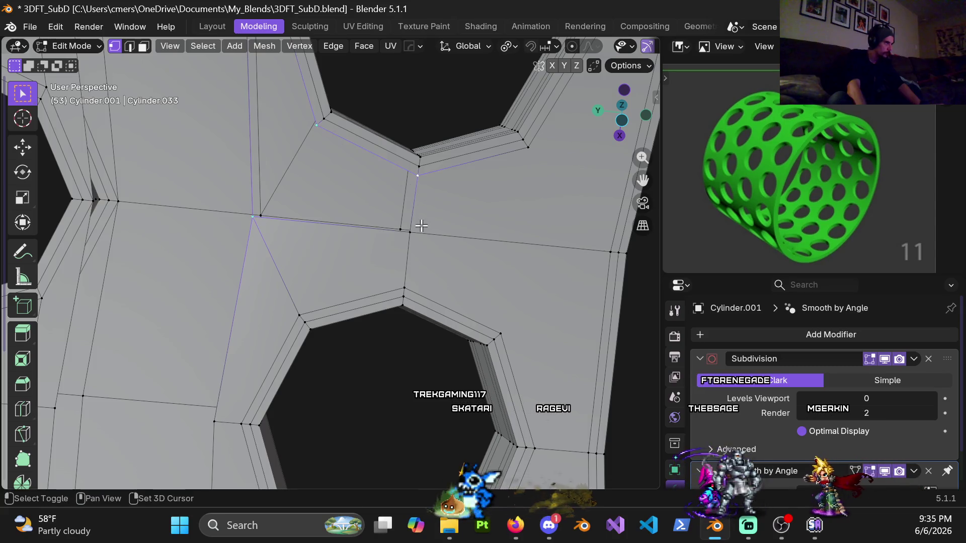
mouse_move(417, 233)
middle_down()
mouse_move(321, 222)
mouse_move(388, 283)
mouse_move(327, 198)
mouse_move(394, 214)
middle_up()
key(2)
key(1)
alt+click(369, 192)
shift+click(383, 248)
Switch to face select and pick the first faces up the ring wall between holes
mouse_move(326, 195)
middle_down()
mouse_move(276, 107)
mouse_move(270, 221)
mouse_move(325, 278)
mouse_move(319, 291)
middle_up()
scroll(269, 235, down, 5)
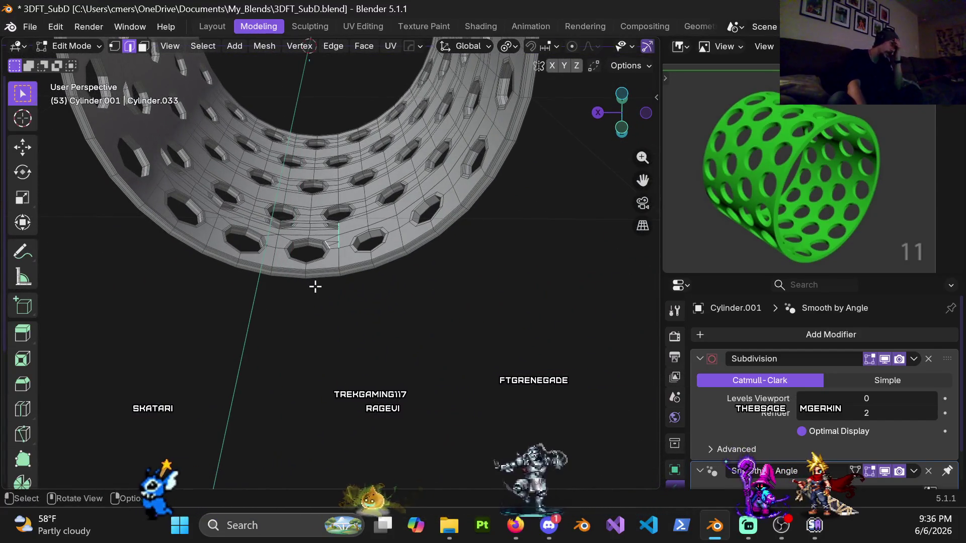
mouse_move(320, 267)
middle_down()
mouse_move(392, 250)
mouse_move(347, 253)
mouse_move(318, 278)
middle_up()
key(3)
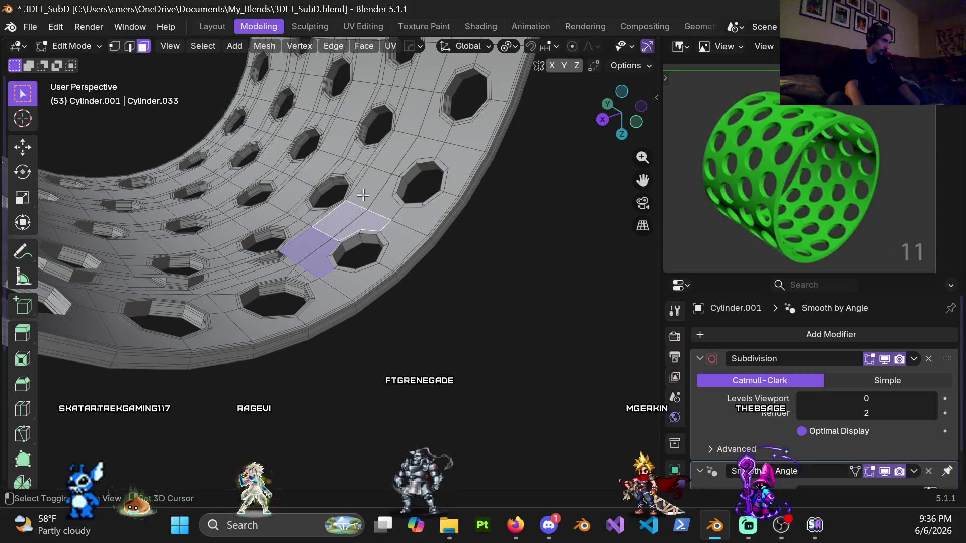
shift+middle_drag(385, 160, 379, 211)
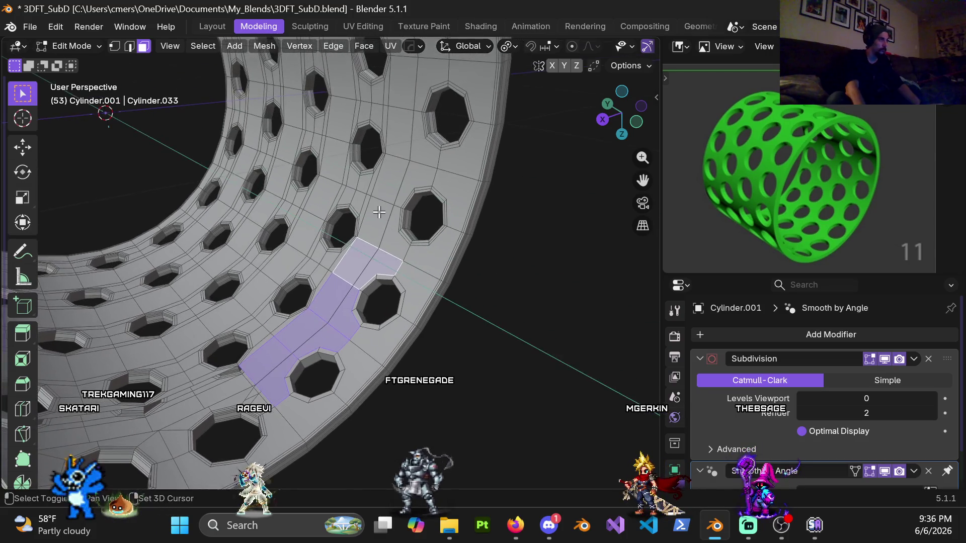
ctrl+click(398, 170)
ctrl+click(400, 98)
scroll(401, 97, down, 3)
mouse_move(379, 151)
middle_down()
mouse_move(365, 94)
mouse_move(379, 245)
middle_up()
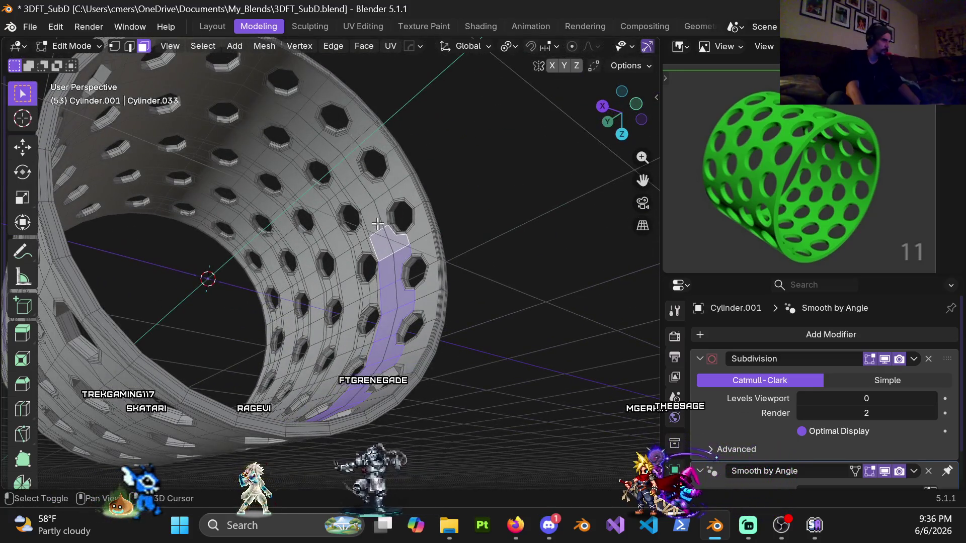
Extend the face path one face at a time up to the ring's top
ctrl+click(352, 184)
ctrl+click(332, 159)
ctrl+click(316, 140)
ctrl+click(304, 120)
ctrl+click(276, 111)
ctrl+click(257, 98)
ctrl+click(231, 89)
ctrl+click(194, 78)
mouse_move(194, 77)
middle_down()
mouse_move(160, 95)
mouse_move(236, 216)
mouse_move(241, 287)
mouse_move(360, 226)
mouse_move(305, 161)
mouse_move(301, 95)
middle_up()
Add the lower wall faces to the path and delete all selected faces
shift+click(294, 146)
shift+click(280, 213)
mouse_move(279, 212)
middle_down()
mouse_move(352, 207)
mouse_move(286, 267)
mouse_move(358, 309)
mouse_move(287, 223)
mouse_move(319, 276)
mouse_move(451, 157)
mouse_move(440, 261)
mouse_move(296, 254)
mouse_move(302, 241)
mouse_move(308, 285)
mouse_move(286, 334)
mouse_move(335, 283)
mouse_move(316, 259)
mouse_move(354, 305)
mouse_move(324, 324)
mouse_move(317, 281)
mouse_move(299, 356)
middle_up()
key(x)
click(277, 265)
key(1)
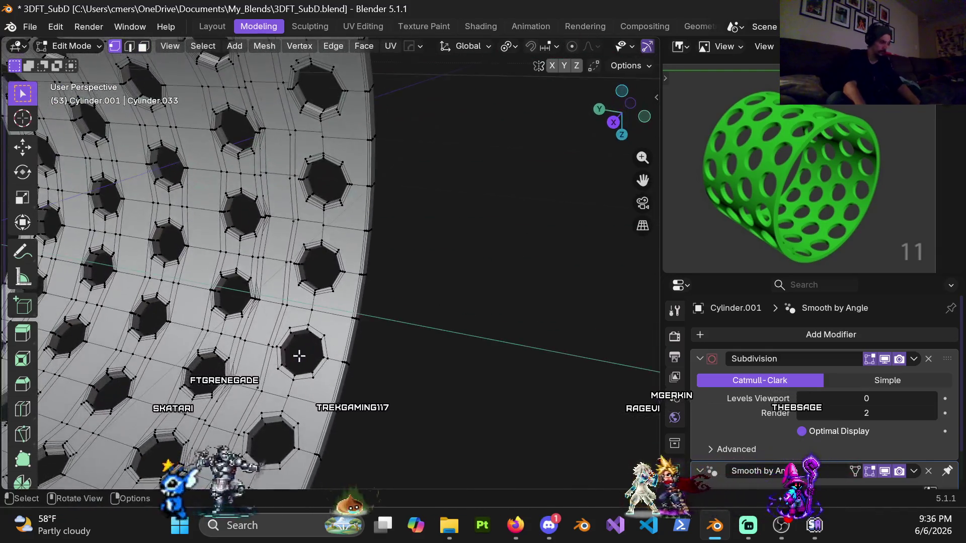
key(KP_1)
mouse_move(324, 321)
middle_down()
mouse_move(452, 336)
mouse_move(478, 264)
mouse_move(433, 324)
mouse_move(409, 308)
mouse_move(441, 306)
mouse_move(449, 278)
middle_up()
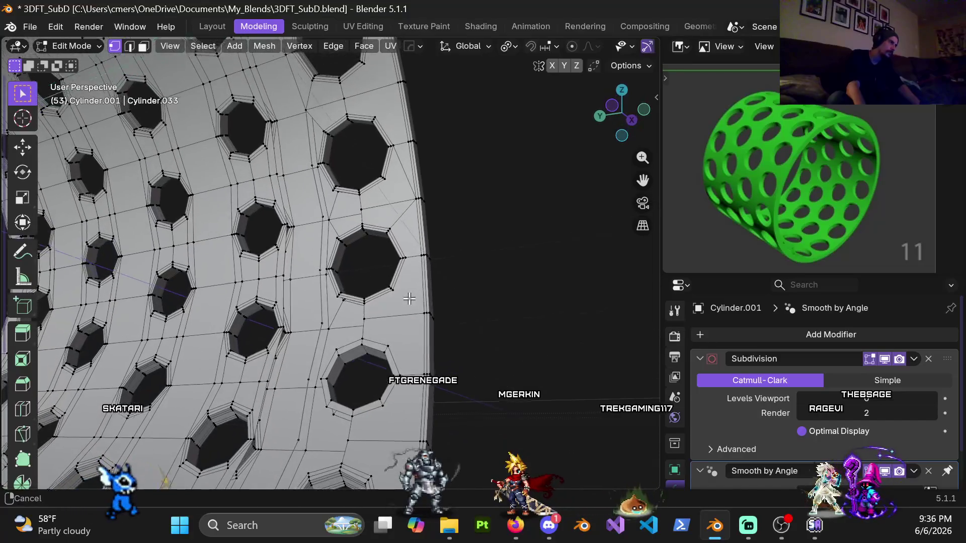
key(2)
scroll(372, 330, up, 3)
mouse_move(395, 269)
middle_down()
mouse_move(355, 287)
mouse_move(401, 263)
mouse_move(352, 267)
mouse_move(260, 327)
mouse_move(217, 327)
middle_up()
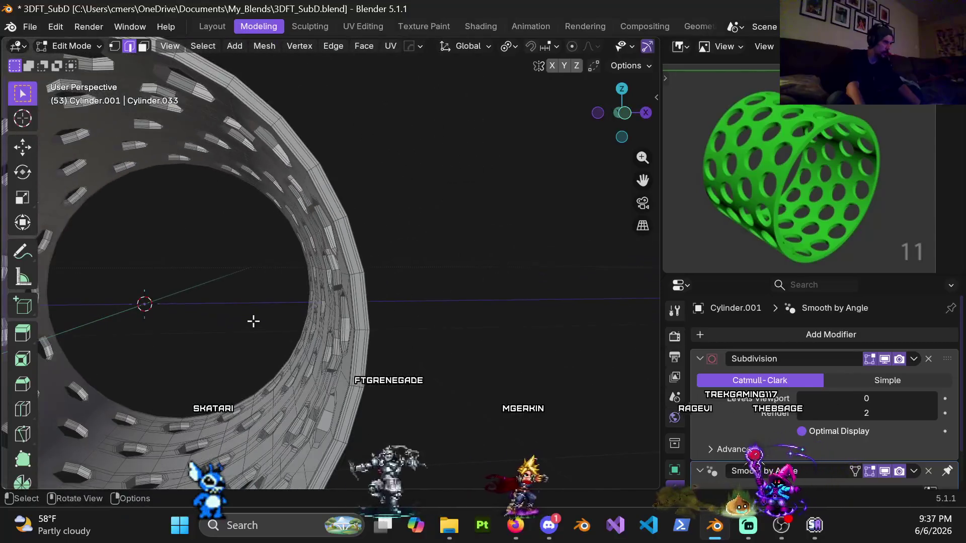
mouse_move(288, 327)
middle_down()
mouse_move(356, 315)
mouse_move(375, 285)
mouse_move(382, 233)
mouse_move(416, 207)
mouse_move(418, 155)
mouse_move(403, 287)
middle_up()
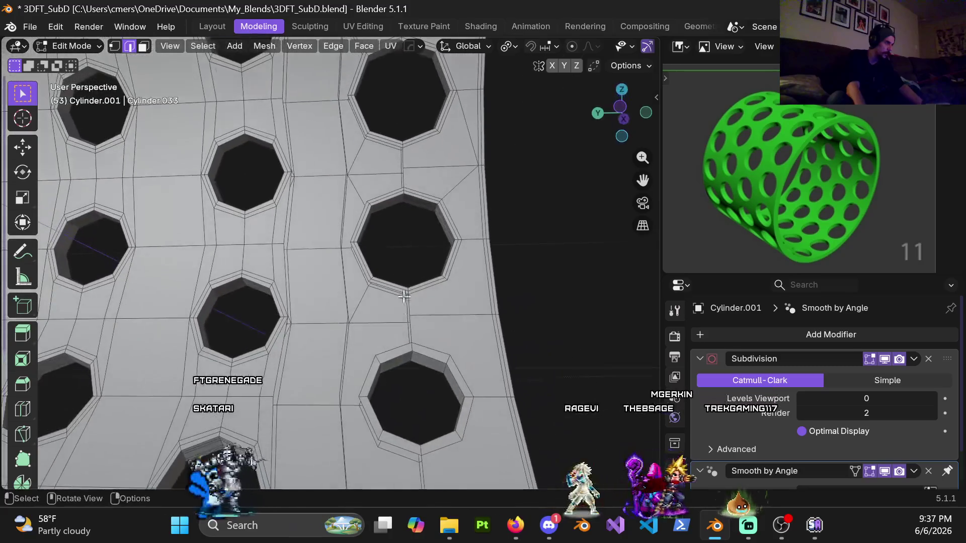
key(1)
middle_drag(420, 346, 294, 259)
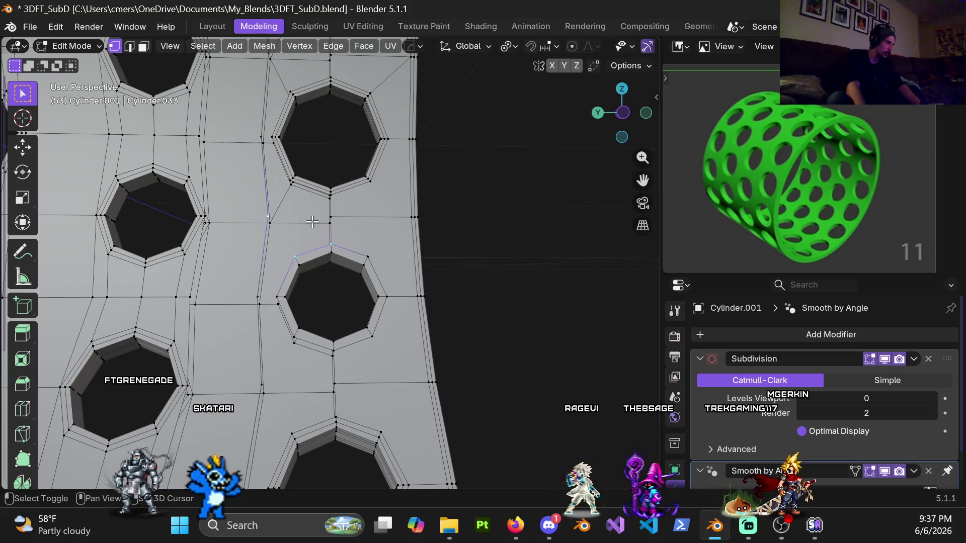
middle_drag(336, 220, 351, 279)
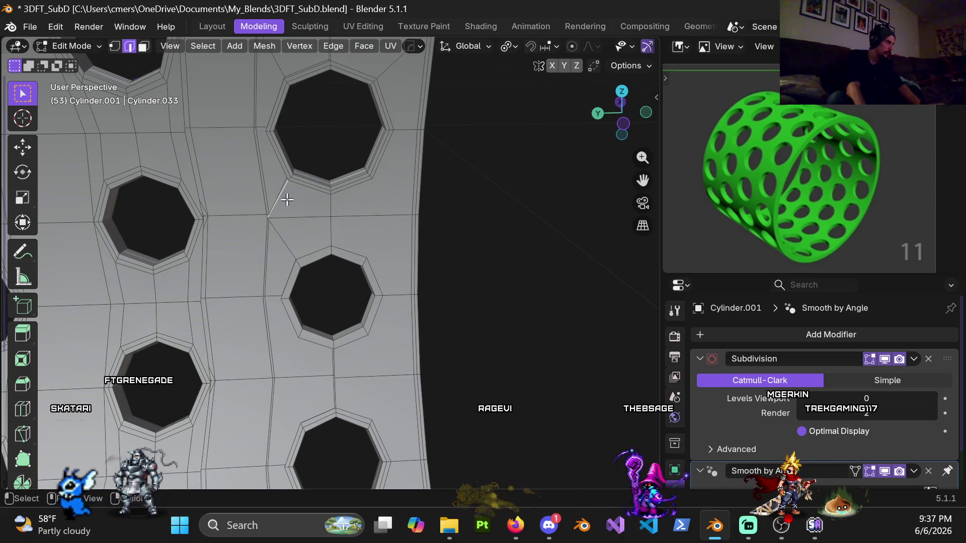
key(ctrl+z)
key(ctrl+z)
mouse_move(297, 206)
middle_down()
mouse_move(341, 278)
mouse_move(377, 161)
mouse_move(355, 224)
middle_up()
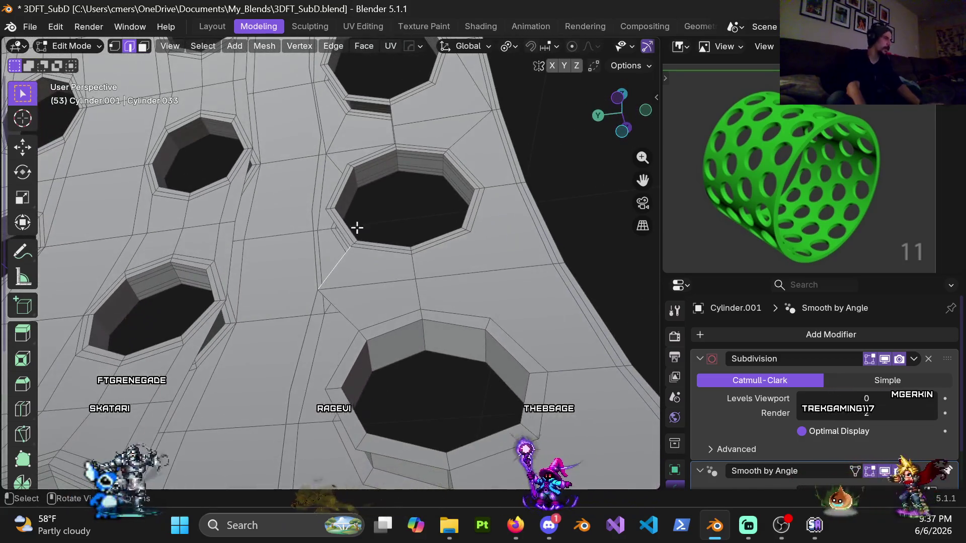
mouse_move(382, 191)
middle_down()
mouse_move(362, 256)
mouse_move(379, 237)
mouse_move(373, 256)
mouse_move(390, 338)
mouse_move(365, 275)
middle_up()
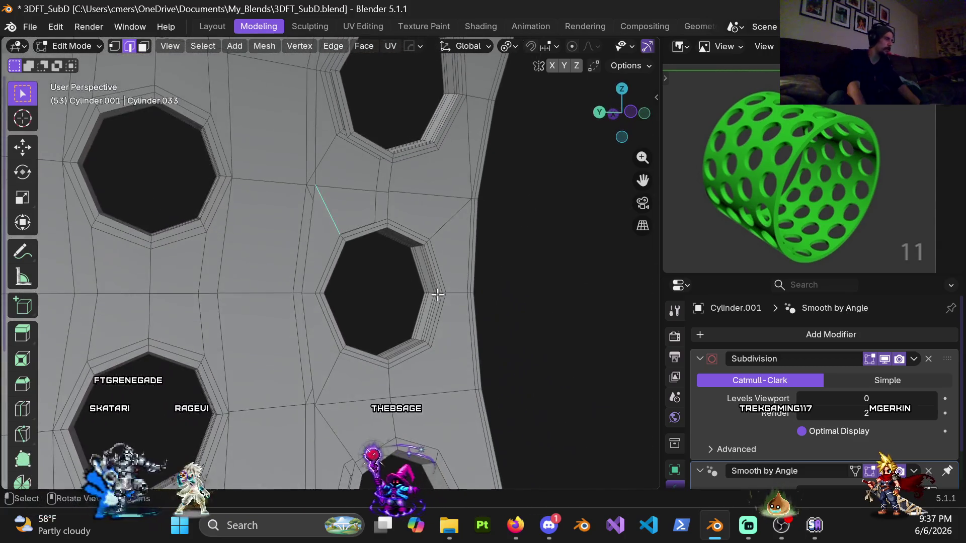
scroll(364, 275, up, 2)
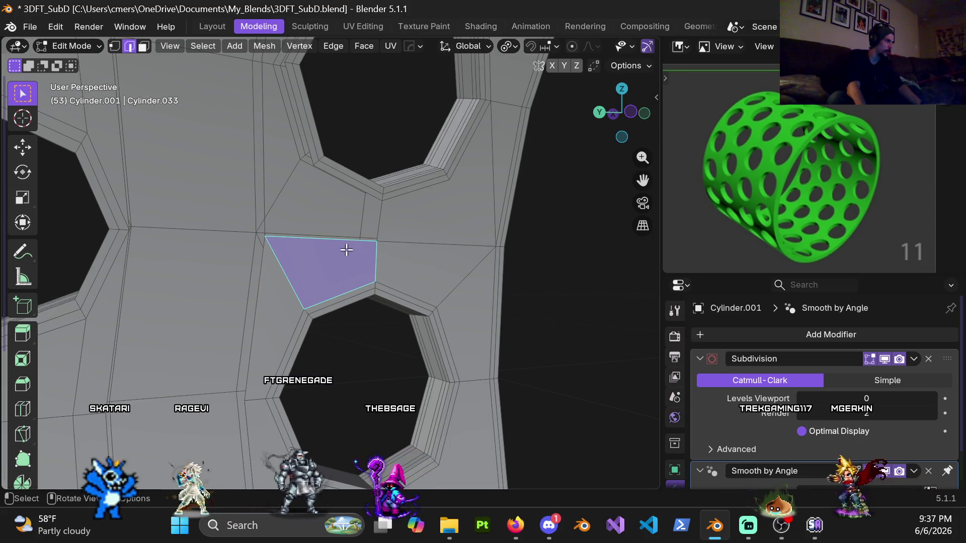
click(342, 182)
middle_drag(342, 182, 307, 271)
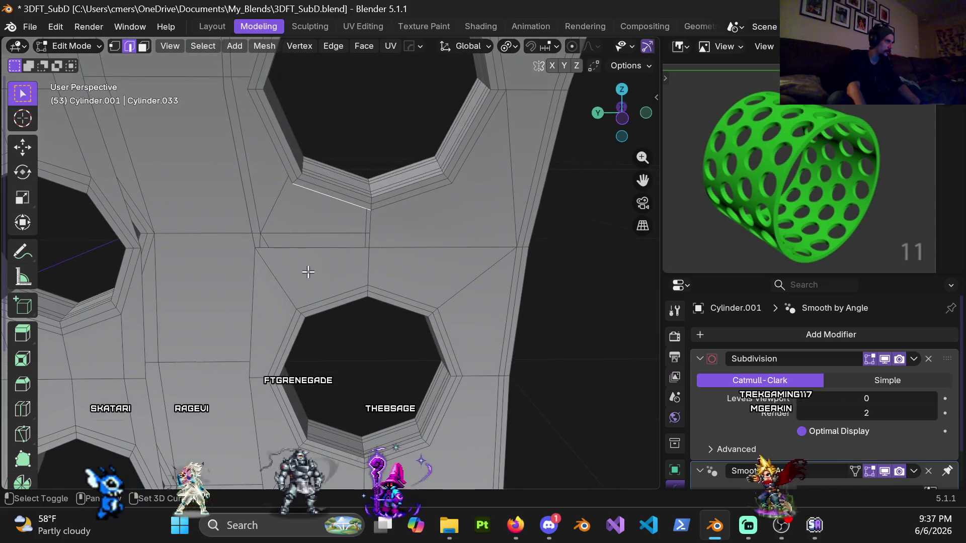
click(287, 209)
scroll(287, 211, up, 2)
shift+middle_drag(287, 209, 293, 328)
scroll(307, 287, down, 3)
mouse_move(328, 242)
middle_down()
mouse_move(312, 237)
mouse_move(272, 272)
mouse_move(340, 157)
mouse_move(399, 211)
mouse_move(326, 255)
mouse_move(250, 222)
mouse_move(302, 234)
middle_up()
scroll(277, 224, down, 3)
scroll(274, 222, up, 3)
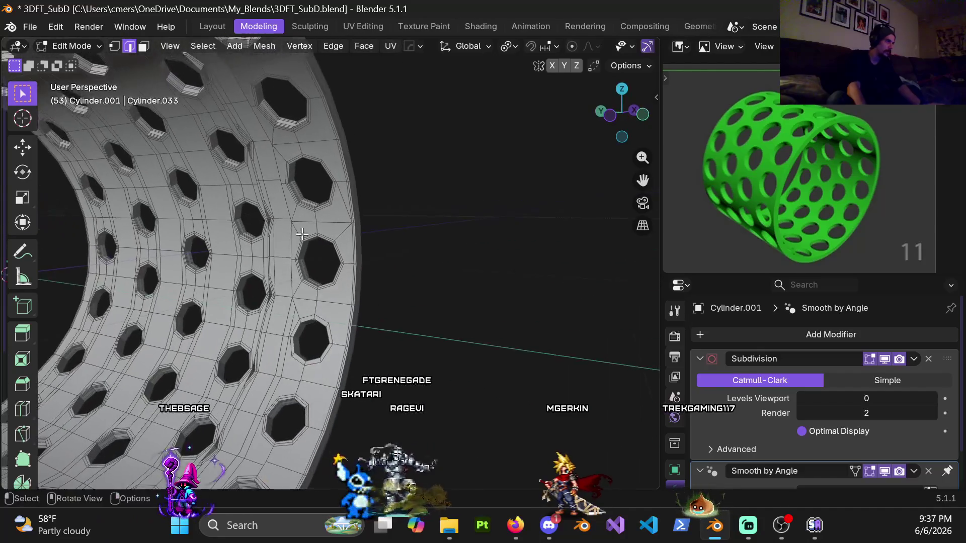
middle_drag(369, 218, 369, 218)
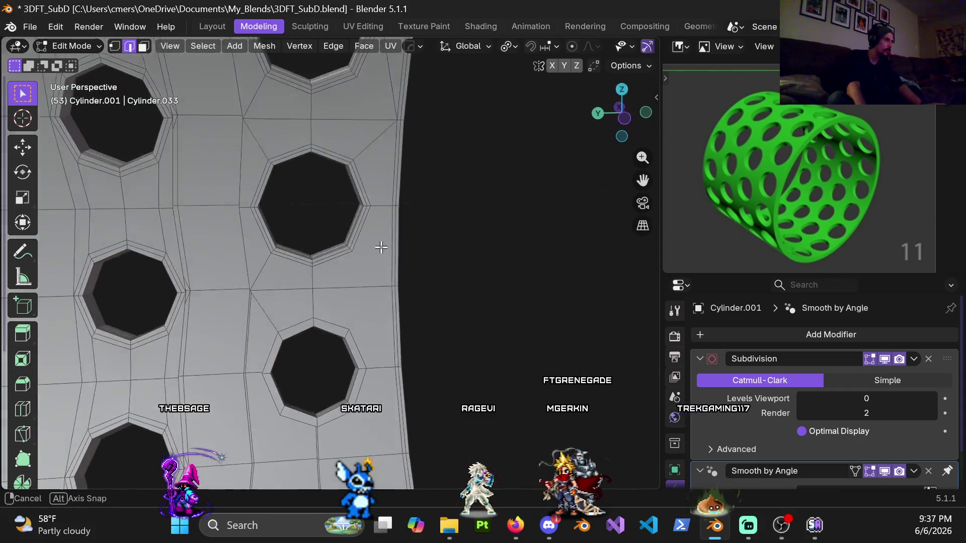
mouse_move(370, 217)
middle_down()
mouse_move(398, 189)
mouse_move(294, 240)
mouse_move(168, 246)
mouse_move(194, 232)
mouse_move(149, 237)
mouse_move(327, 187)
mouse_move(337, 313)
mouse_move(386, 286)
middle_up()
mouse_move(316, 245)
middle_down()
mouse_move(405, 256)
mouse_move(356, 276)
middle_up()
scroll(357, 275, up, 2)
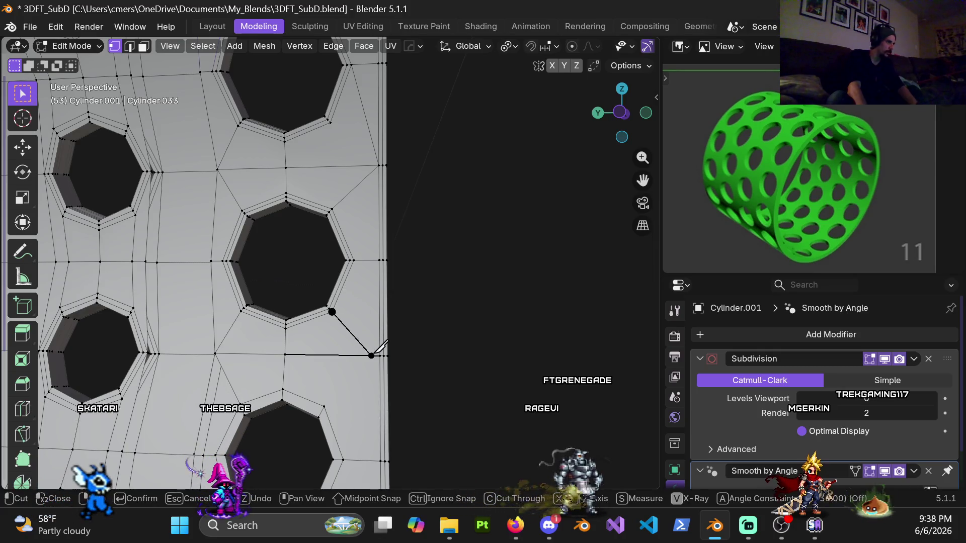
Dissolve the selected edge between the holes
middle_drag(362, 316, 402, 259)
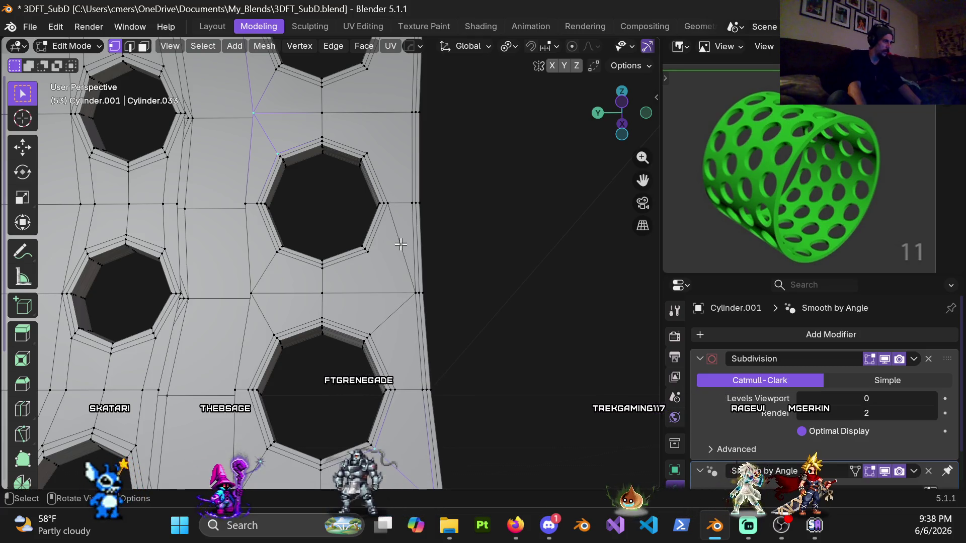
key(x)
click(391, 312)
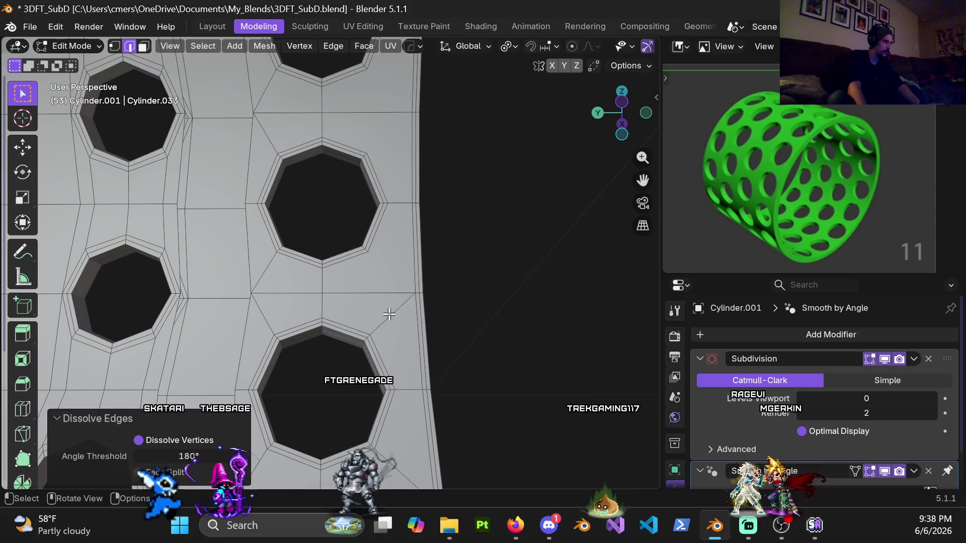
Knife-cut an edge from the border vertex to the hole rim corner
key(1)
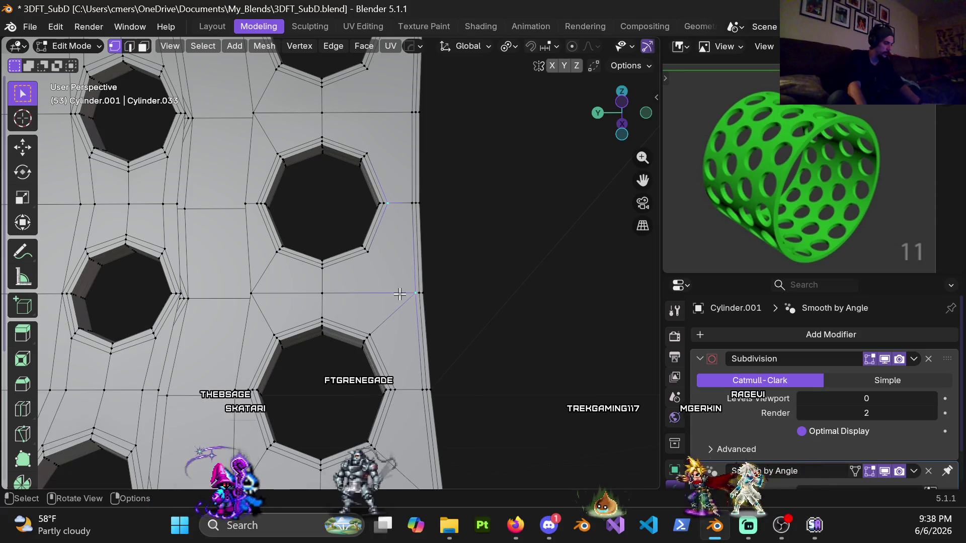
key(k)
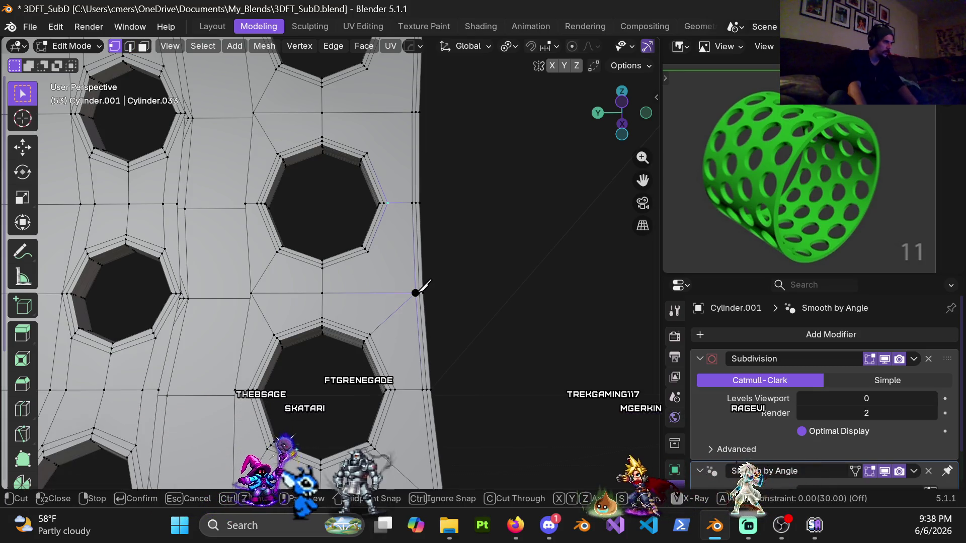
click(415, 293)
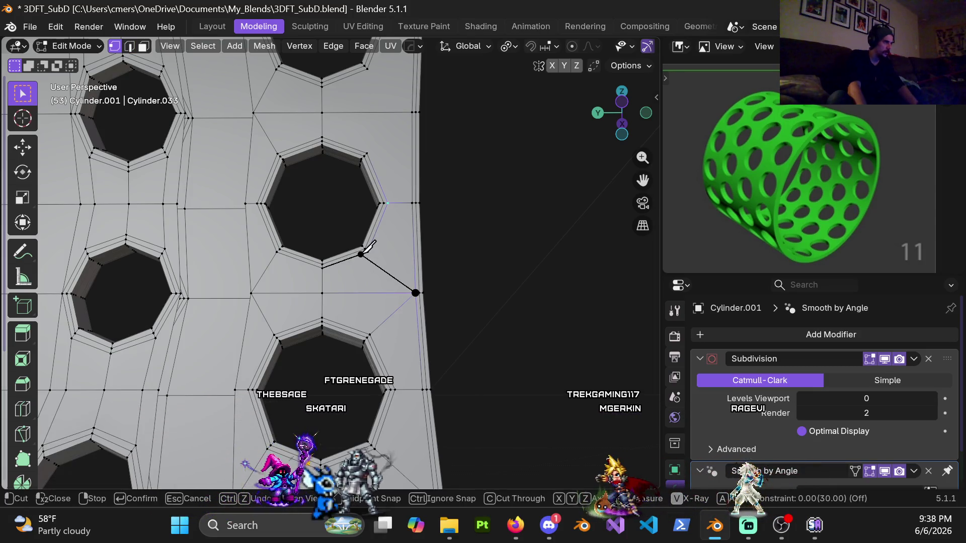
click(367, 251)
key(Return)
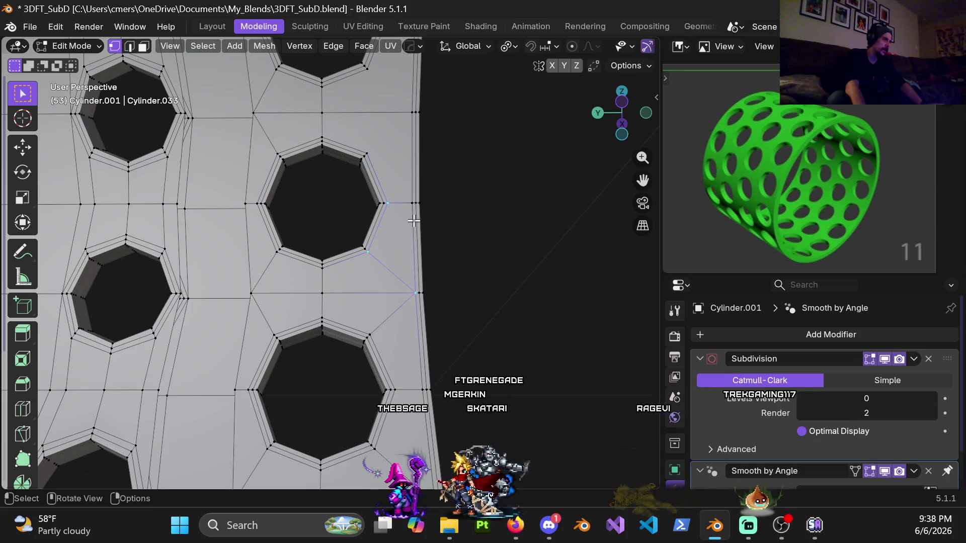
shift+scroll(395, 201, up, 2)
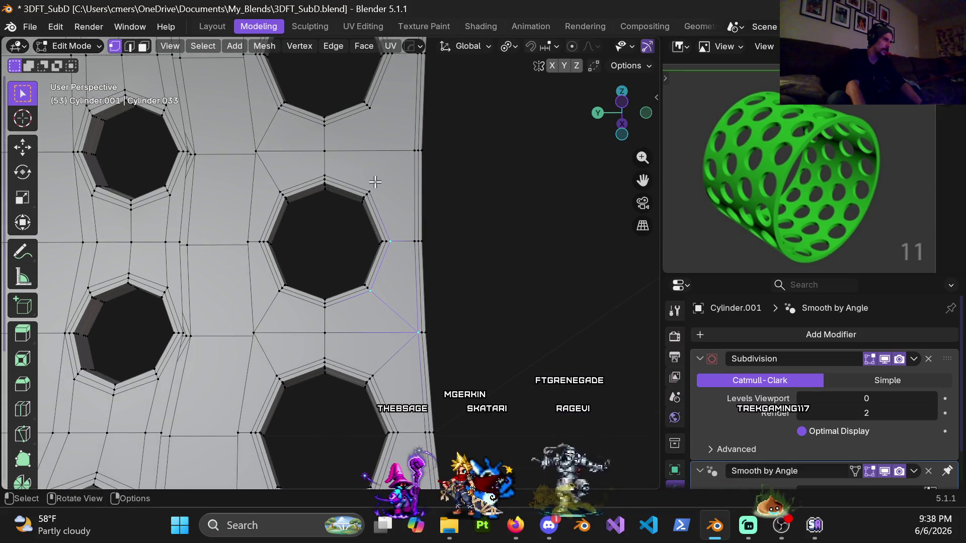
Knife-cut further diagonal edges from hole rims to the border along the band
key(k)
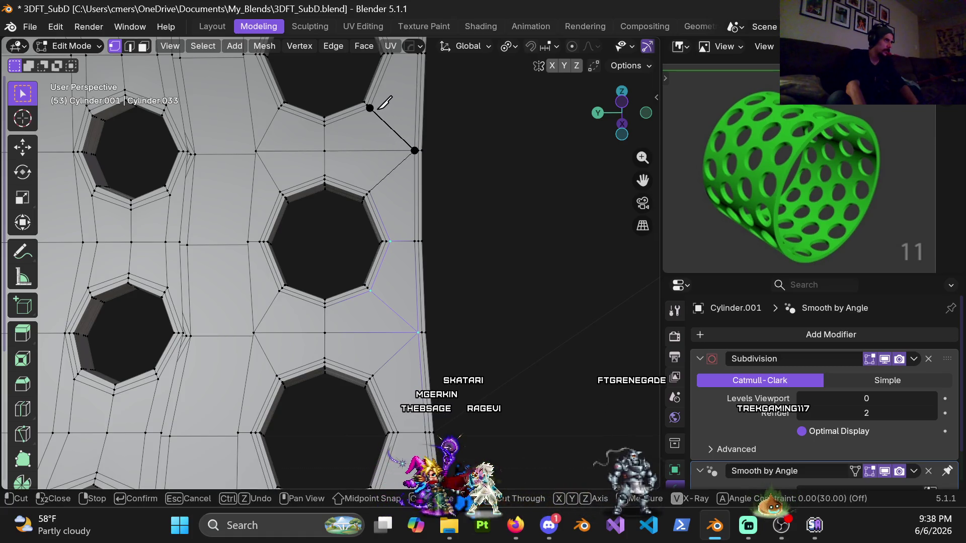
key(Return)
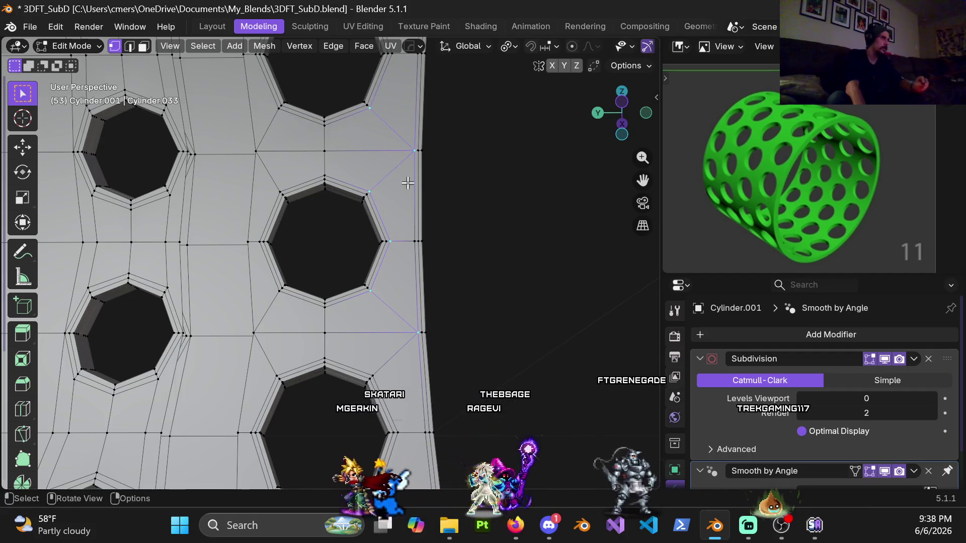
scroll(398, 187, down, 2)
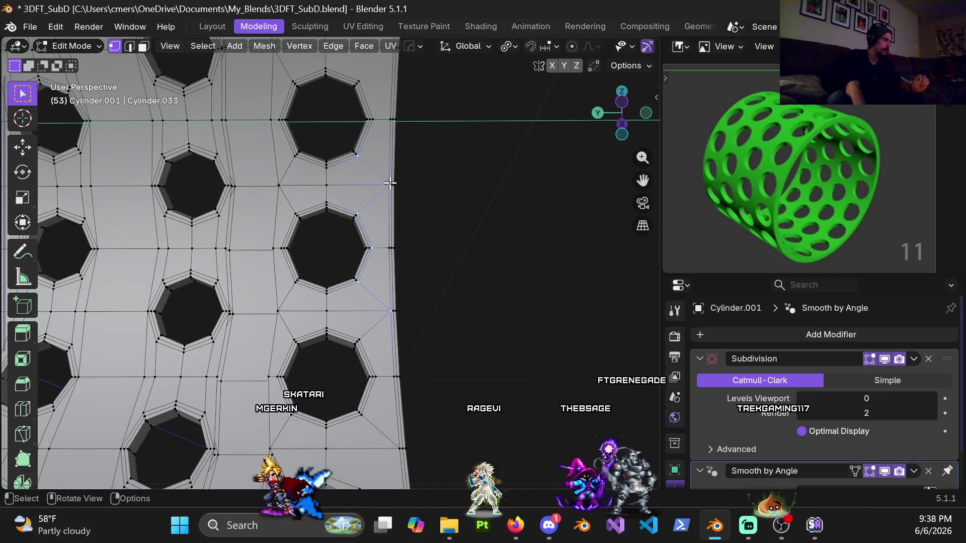
mouse_move(377, 139)
shift+middle_down()
mouse_move(375, 261)
mouse_move(377, 183)
mouse_move(369, 251)
shift+middle_up()
scroll(372, 233, up, 2)
key(k)
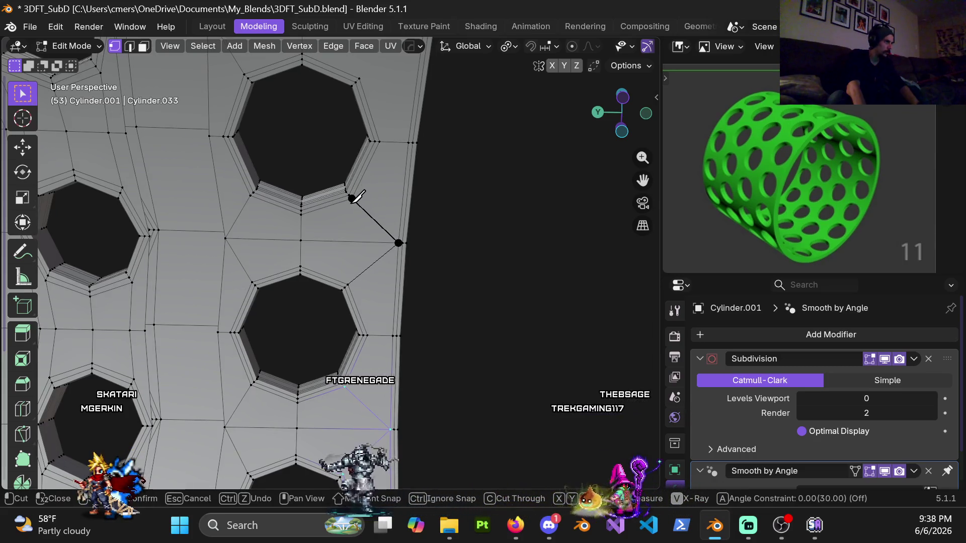
middle_drag(373, 185, 362, 238)
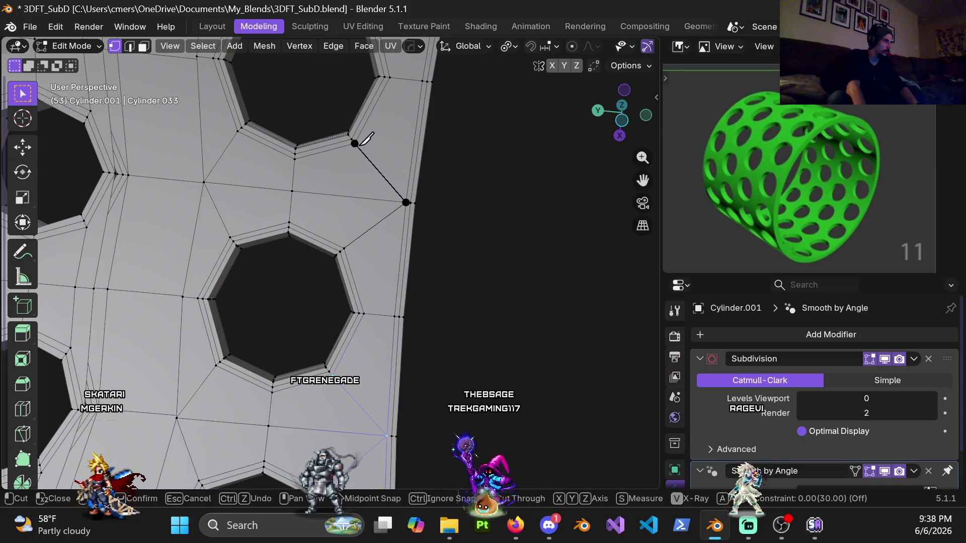
scroll(358, 144, down, 5)
mouse_move(322, 216)
middle_down()
mouse_move(218, 376)
mouse_move(188, 440)
mouse_move(231, 254)
mouse_move(278, 218)
mouse_move(349, 294)
mouse_move(334, 255)
mouse_move(403, 274)
middle_up()
middle_drag(396, 310, 387, 285)
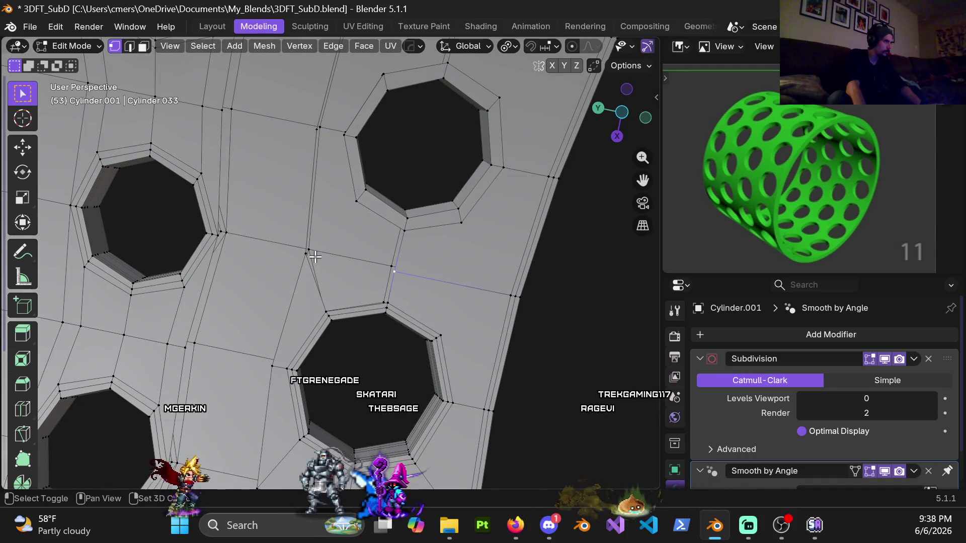
middle_drag(303, 261, 315, 288)
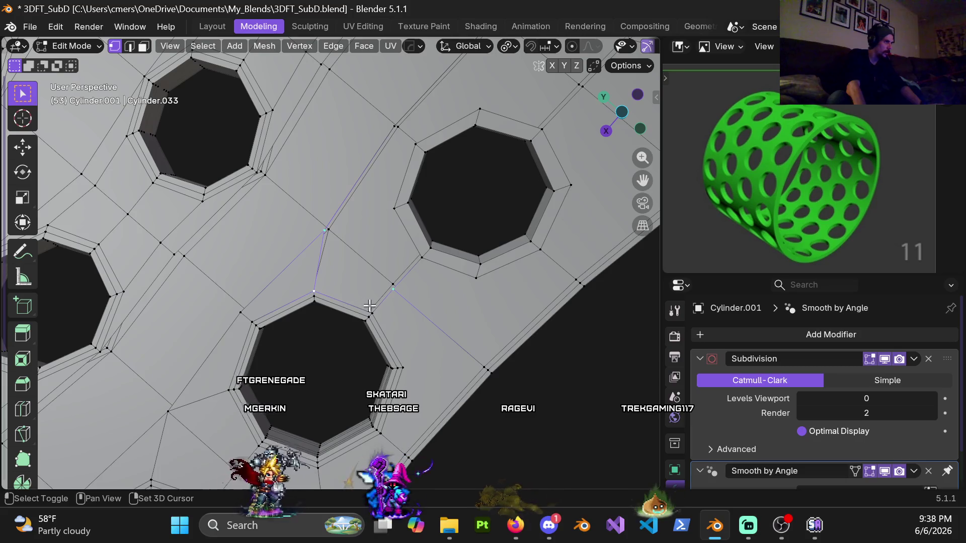
Fill the four selected vertices in the gap between holes with a face
key(f)
mouse_move(392, 321)
middle_down()
mouse_move(388, 254)
mouse_move(476, 325)
middle_up()
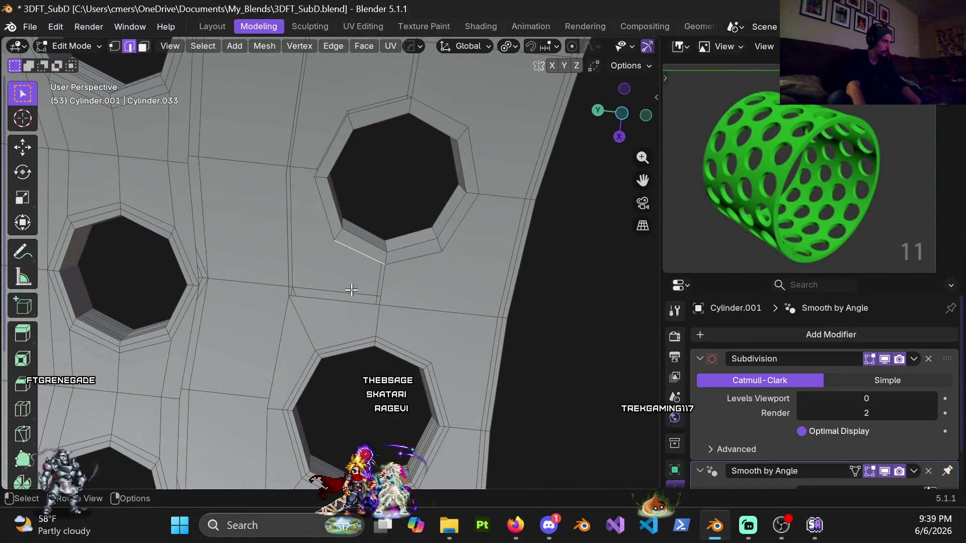
shift+middle_drag(345, 307, 391, 268)
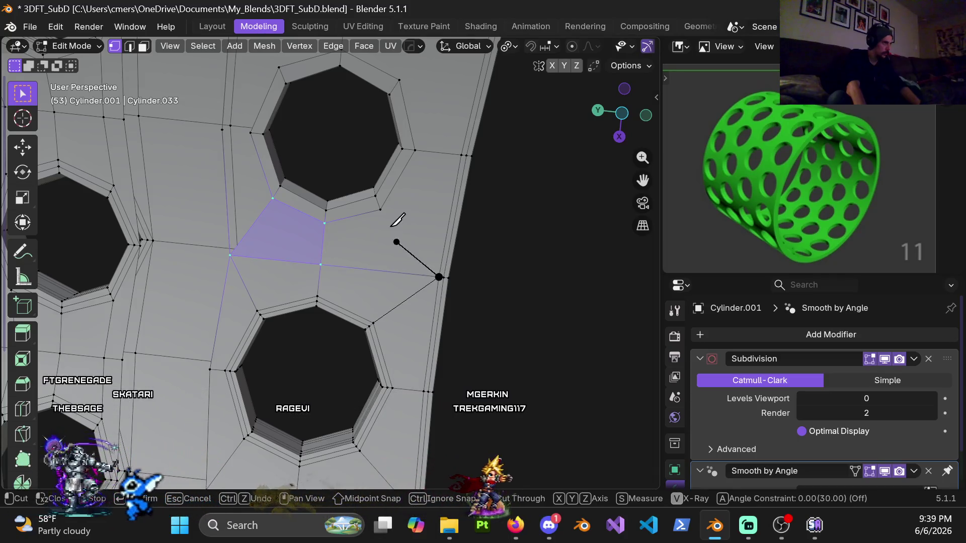
scroll(384, 213, down, 3)
mouse_move(422, 237)
middle_down()
mouse_move(323, 270)
mouse_move(268, 366)
mouse_move(439, 271)
middle_up()
scroll(379, 123, down, 4)
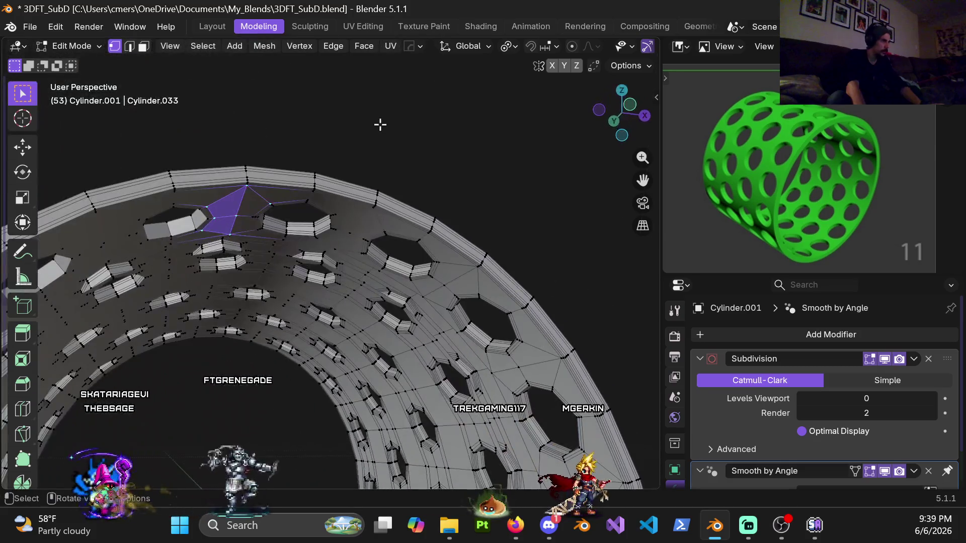
Re-enter Edit Mode and mirror the mesh across its axis with the Alt+X symmetry tool
key(Tab)
mouse_move(334, 274)
middle_down()
mouse_move(397, 236)
mouse_move(406, 273)
mouse_move(458, 264)
middle_up()
key(Tab)
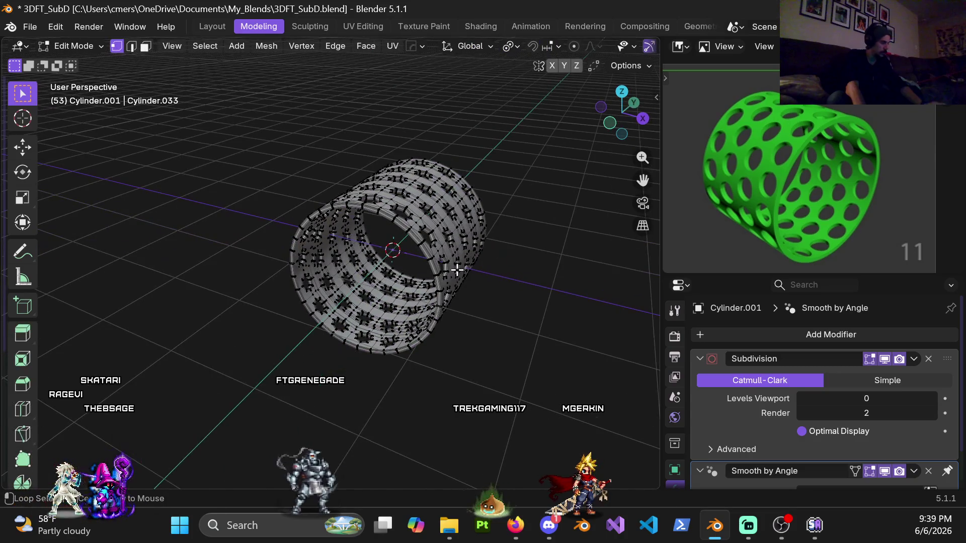
key(alt+x)
click(502, 273)
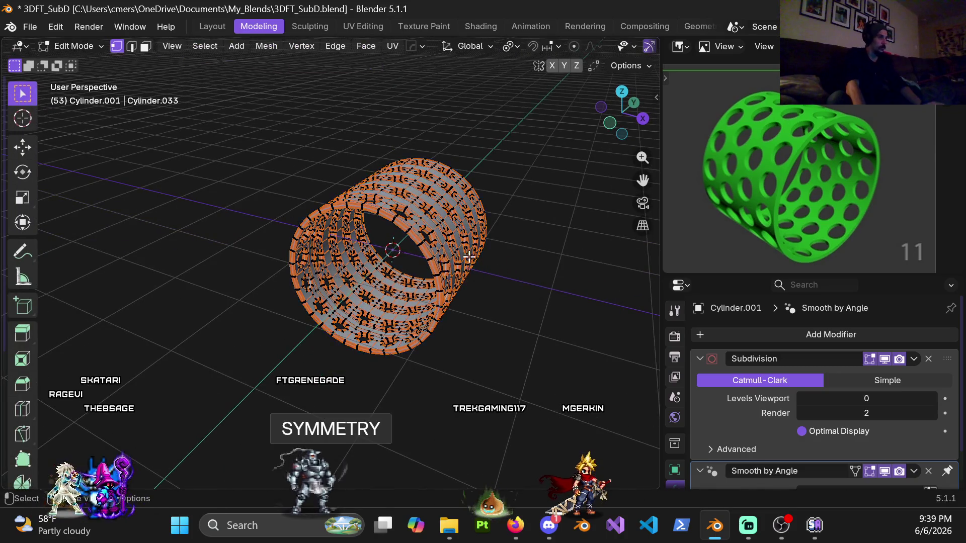
click(399, 141)
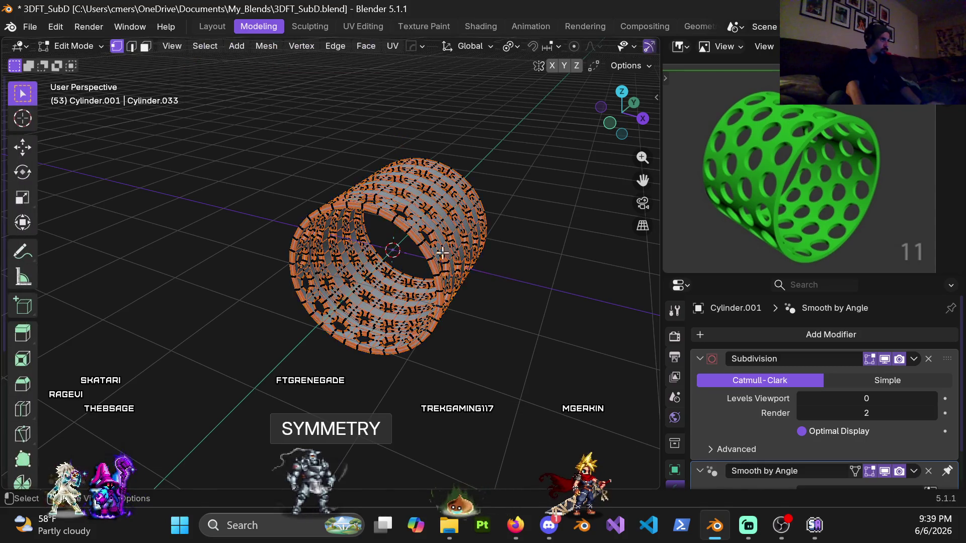
scroll(399, 142, up, 5)
mouse_move(399, 142)
middle_down()
mouse_move(337, 217)
mouse_move(327, 216)
mouse_move(389, 270)
mouse_move(397, 254)
middle_up()
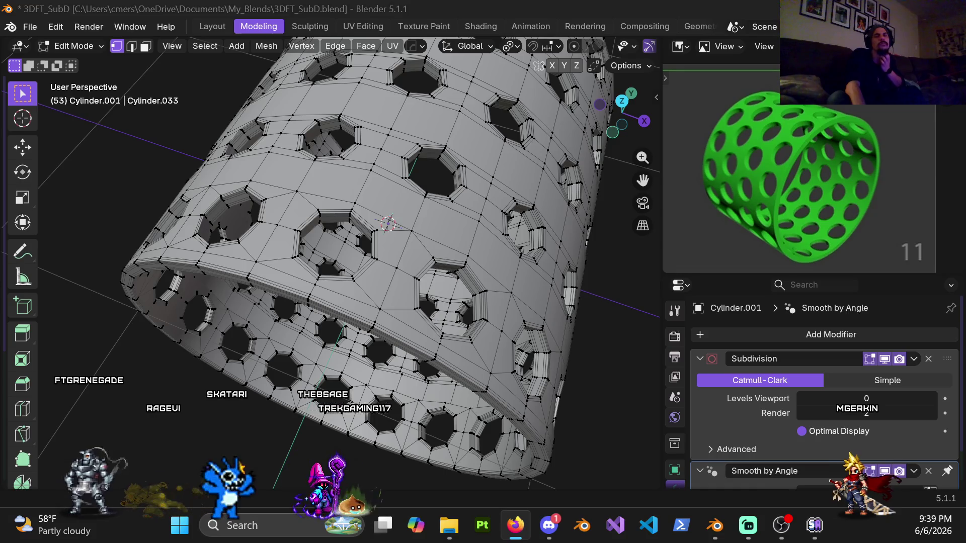
key(alt+Tab)
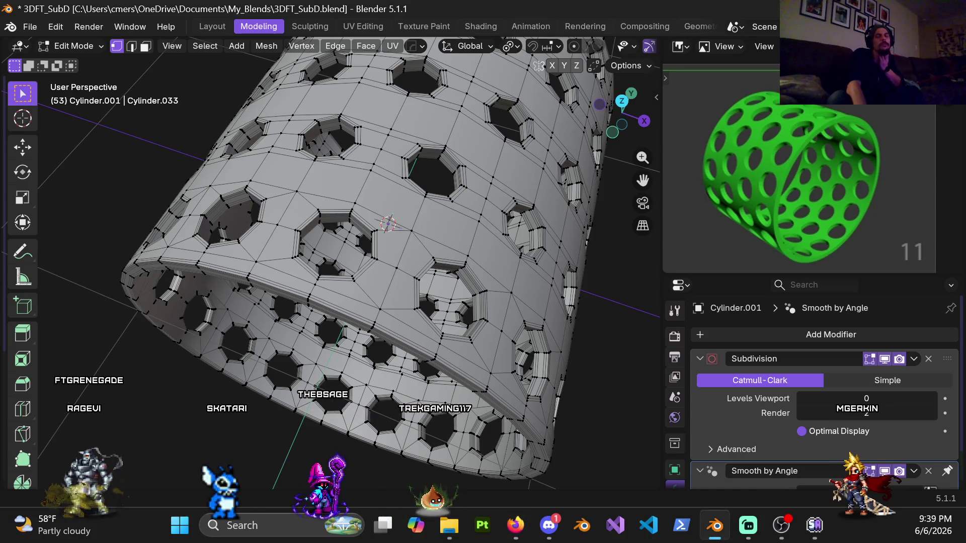
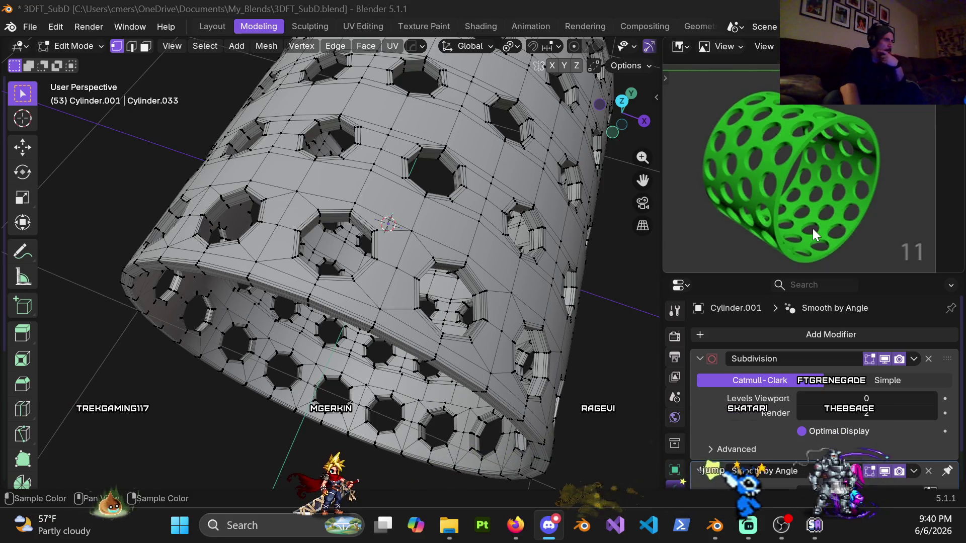
Leave Edit Mode and set the Subdivision modifier's viewport level to 4
scroll(591, 209, down, 5)
mouse_move(402, 201)
middle_down()
mouse_move(347, 191)
mouse_move(476, 147)
mouse_move(524, 166)
middle_up()
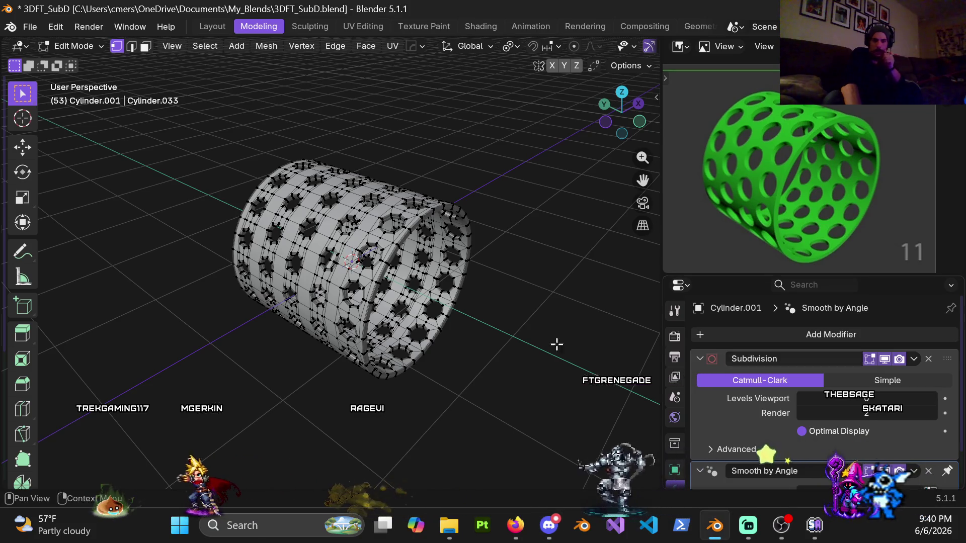
scroll(421, 187, up, 5)
mouse_move(422, 187)
middle_down()
mouse_move(376, 245)
mouse_move(239, 288)
middle_up()
key(Tab)
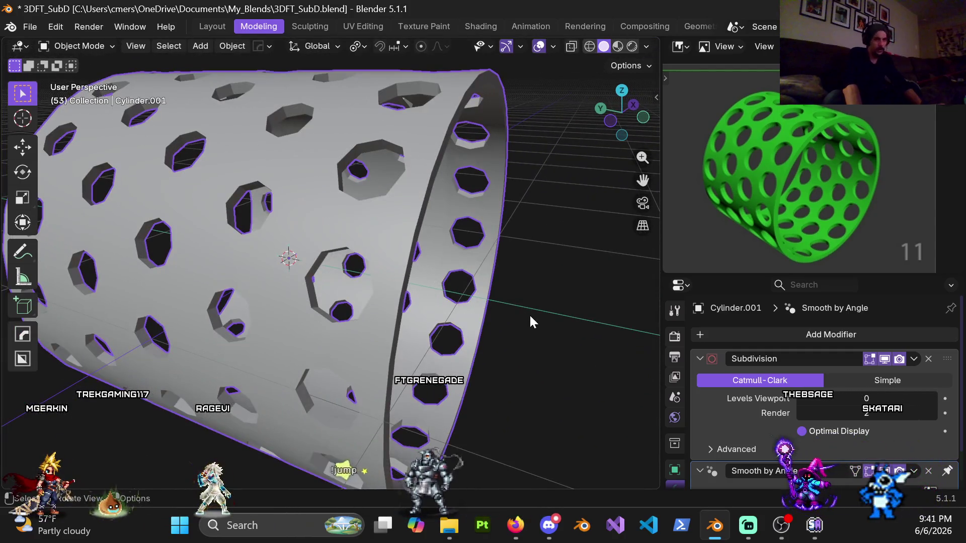
click(850, 399)
key(BackSpace)
text(4)
key(Return)
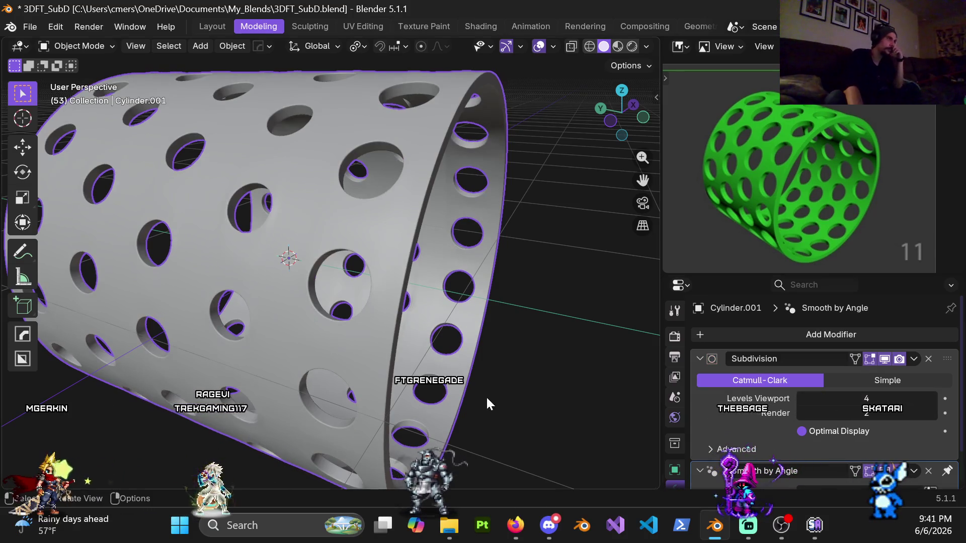
Switch to Material Preview shading and orbit to inspect the smoothed sleeve
key(z)
click(380, 315)
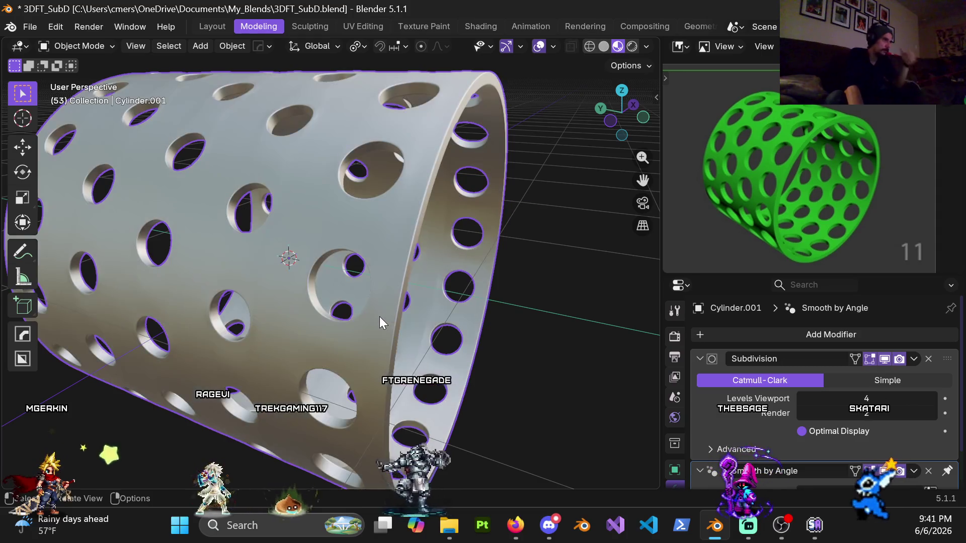
mouse_move(373, 258)
middle_down()
mouse_move(408, 189)
mouse_move(376, 333)
mouse_move(375, 282)
mouse_move(388, 413)
mouse_move(377, 481)
mouse_move(330, 64)
mouse_move(383, 128)
mouse_move(164, 203)
mouse_move(135, 92)
mouse_move(131, 478)
mouse_move(128, 70)
mouse_move(131, 109)
mouse_move(176, 159)
mouse_move(282, 195)
mouse_move(378, 187)
mouse_move(452, 118)
mouse_move(467, 49)
mouse_move(473, 486)
mouse_move(450, 435)
mouse_move(449, 448)
mouse_move(431, 140)
mouse_move(315, 155)
mouse_move(159, 131)
mouse_move(247, 74)
mouse_move(458, 369)
mouse_move(304, 350)
middle_up()
key(ctrl+Tab)
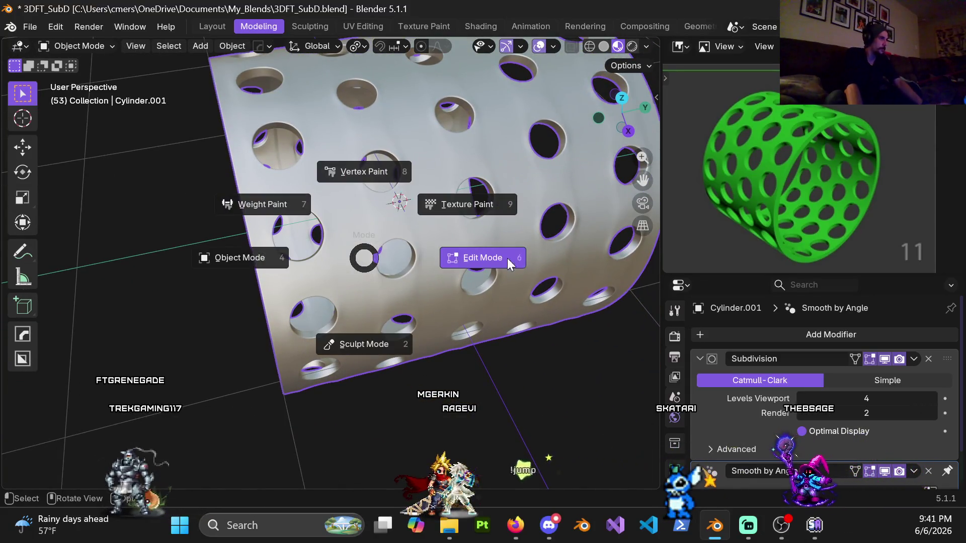
Return to Edit Mode and set the subdivision viewport level to 0
click(925, 387)
click(880, 399)
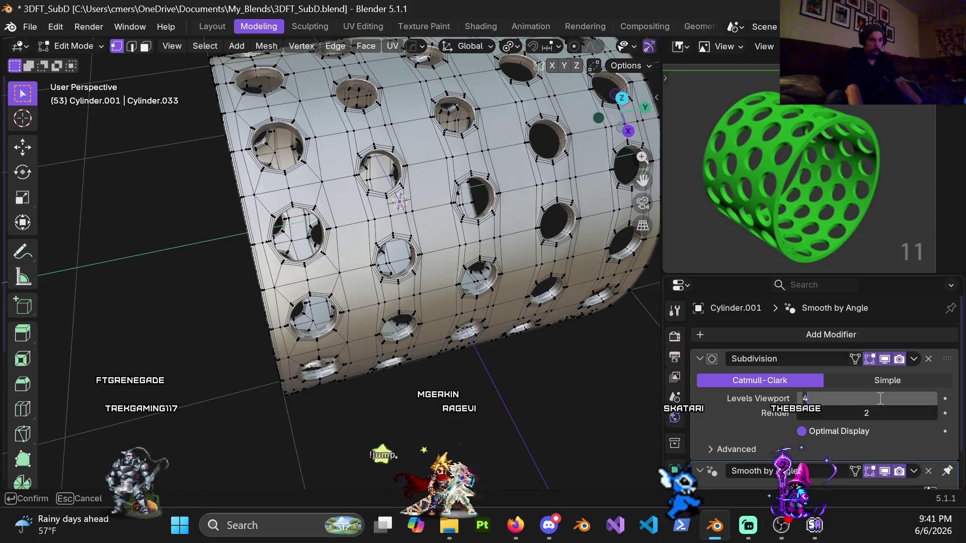
text(0)
key(Return)
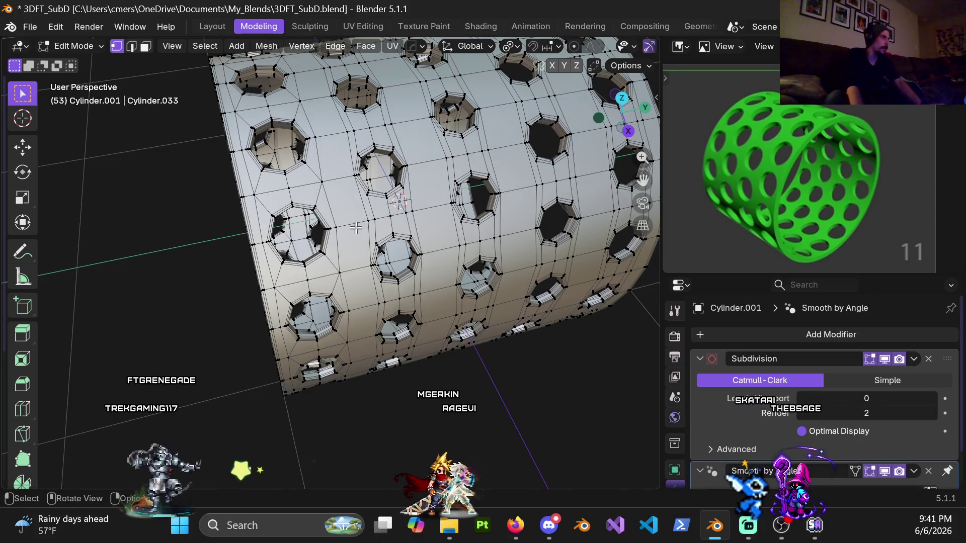
Look down the cylinder's open end and place a new edge loop between hole columns
scroll(356, 227, down, 8)
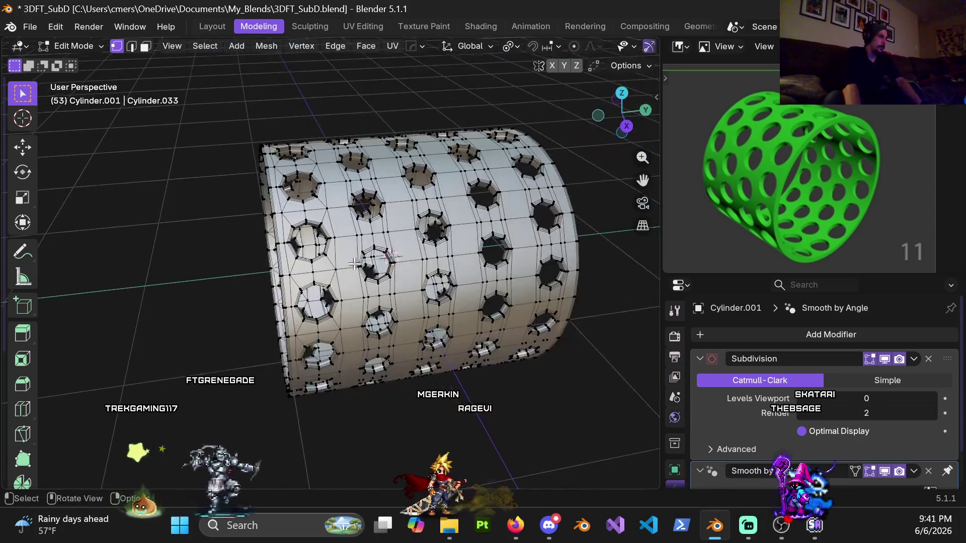
mouse_move(382, 226)
middle_down()
mouse_move(449, 223)
mouse_move(417, 278)
middle_up()
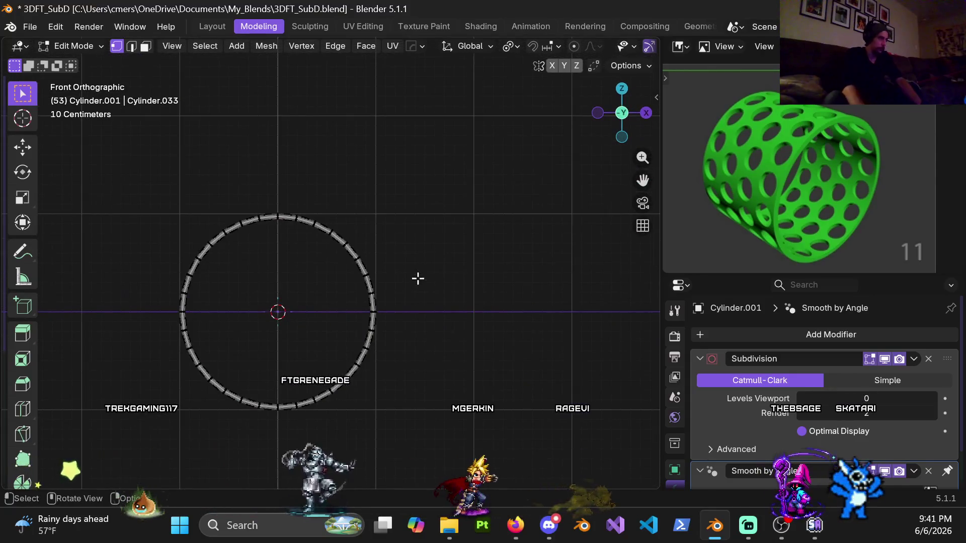
mouse_move(330, 269)
shift+middle_down()
mouse_move(280, 179)
mouse_move(251, 232)
mouse_move(259, 178)
mouse_move(325, 249)
shift+middle_up()
scroll(292, 208, up, 4)
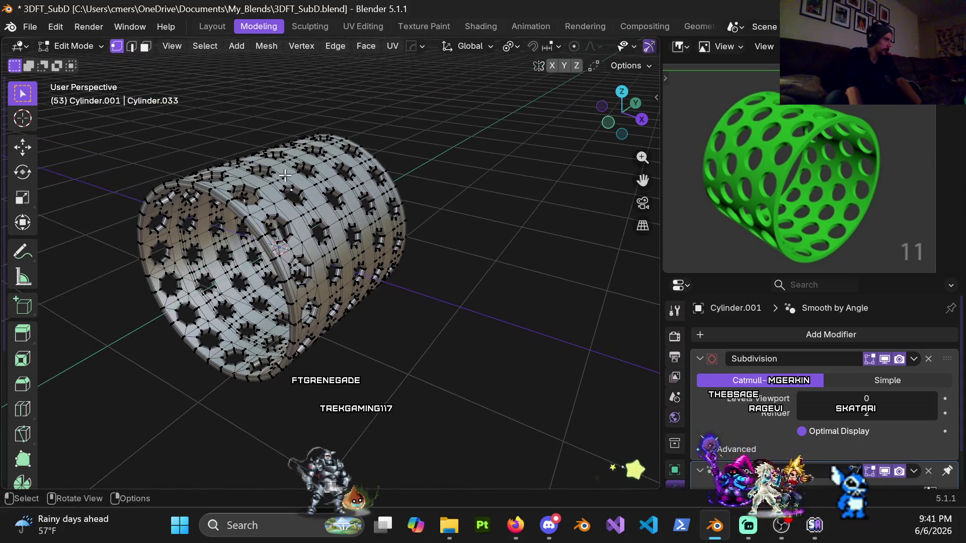
mouse_move(285, 175)
middle_down()
mouse_move(379, 181)
mouse_move(354, 152)
mouse_move(356, 209)
mouse_move(352, 179)
mouse_move(333, 164)
mouse_move(352, 191)
mouse_move(316, 221)
mouse_move(355, 262)
mouse_move(313, 230)
mouse_move(317, 246)
mouse_move(306, 254)
middle_up()
scroll(312, 223, up, 3)
scroll(312, 223, down, 5)
scroll(313, 230, up, 6)
scroll(325, 239, down, 4)
key(ctrl+r)
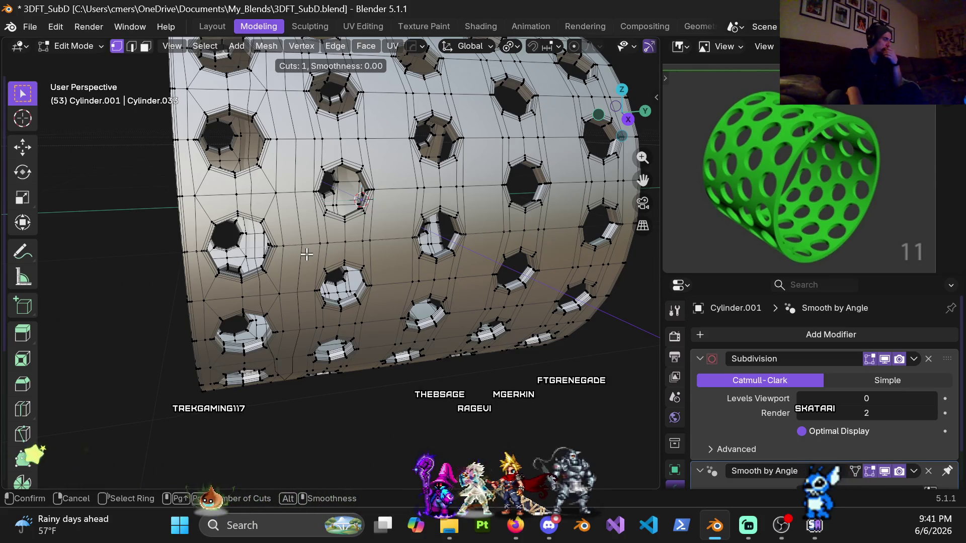
click(306, 254)
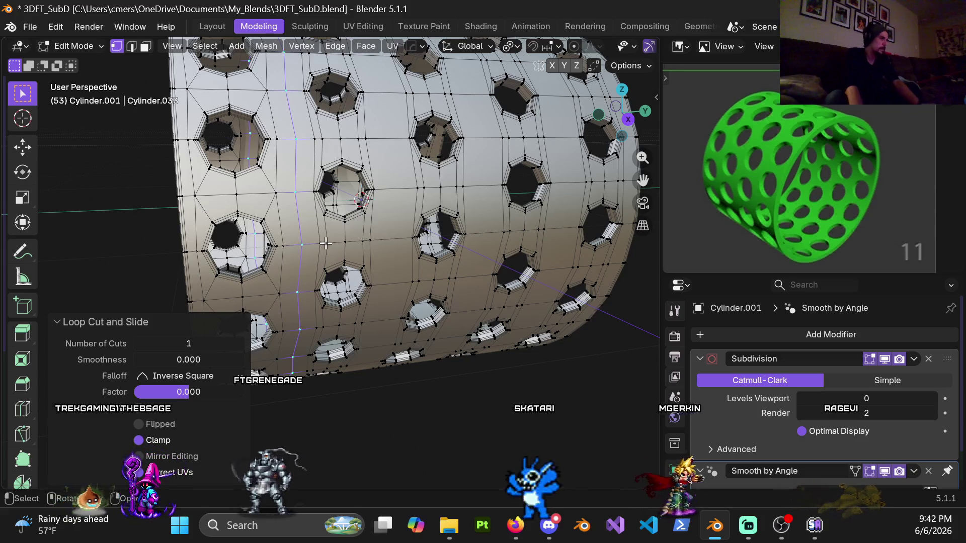
In a straight side view, slide the new edge loop to 0.7
middle_drag(326, 244, 311, 243)
key(ctrl+KP_3)
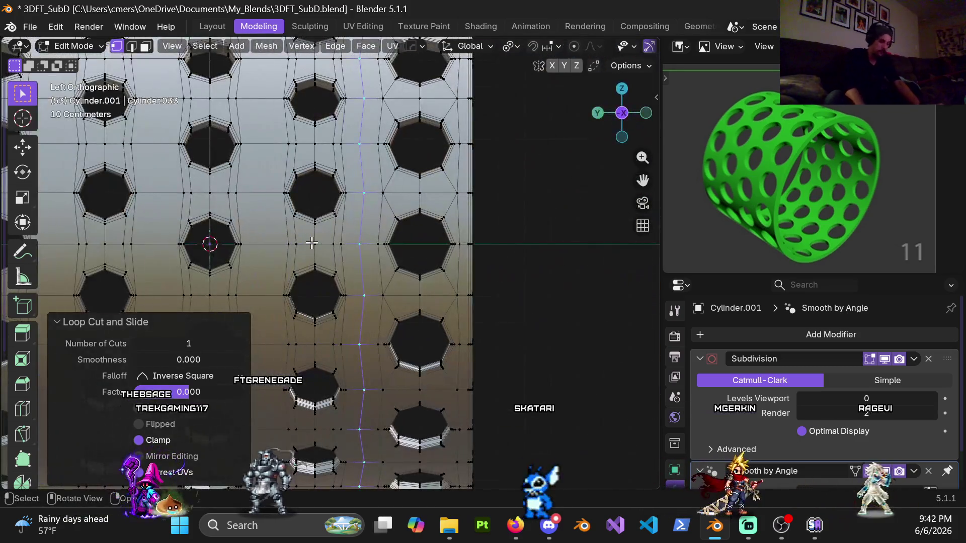
key(KP_3)
scroll(253, 230, up, 5)
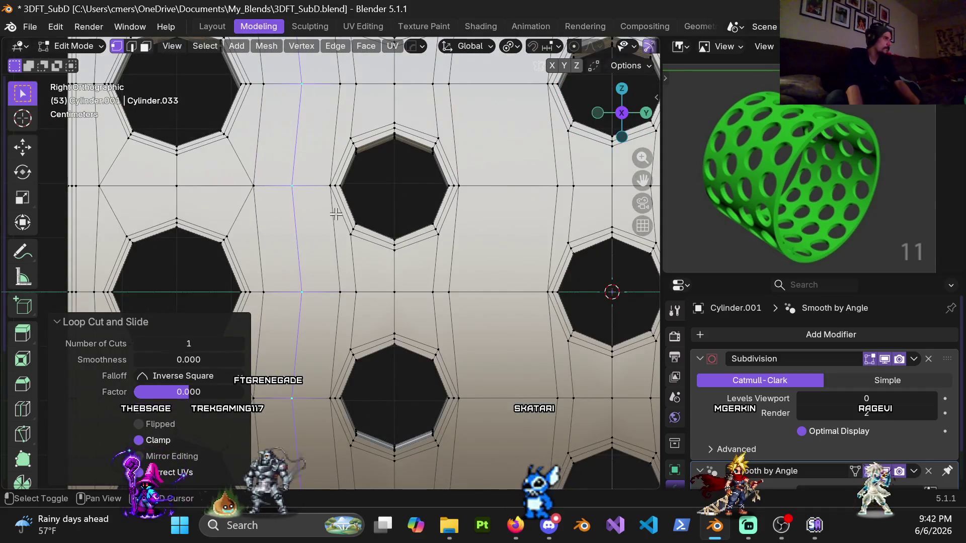
shift+middle_drag(335, 214, 311, 264)
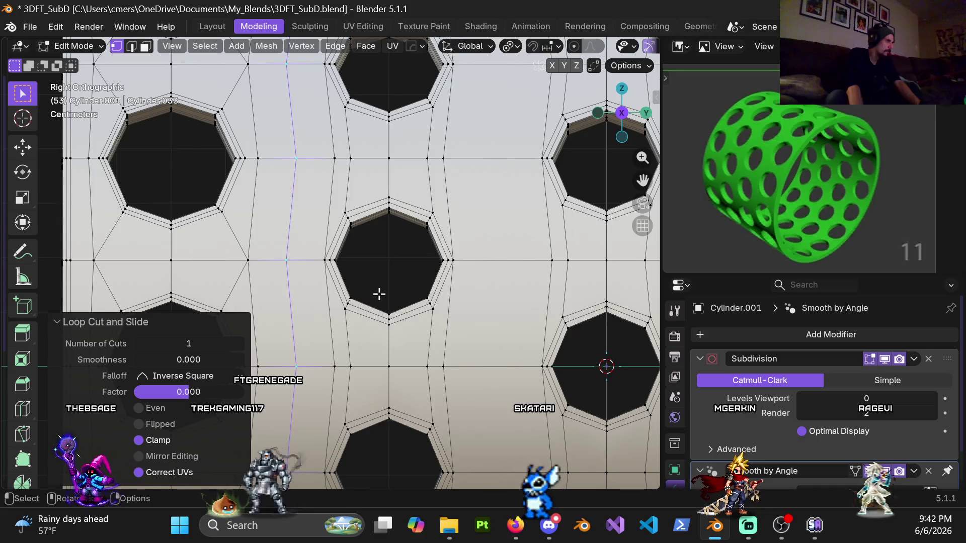
key(g)
key(g)
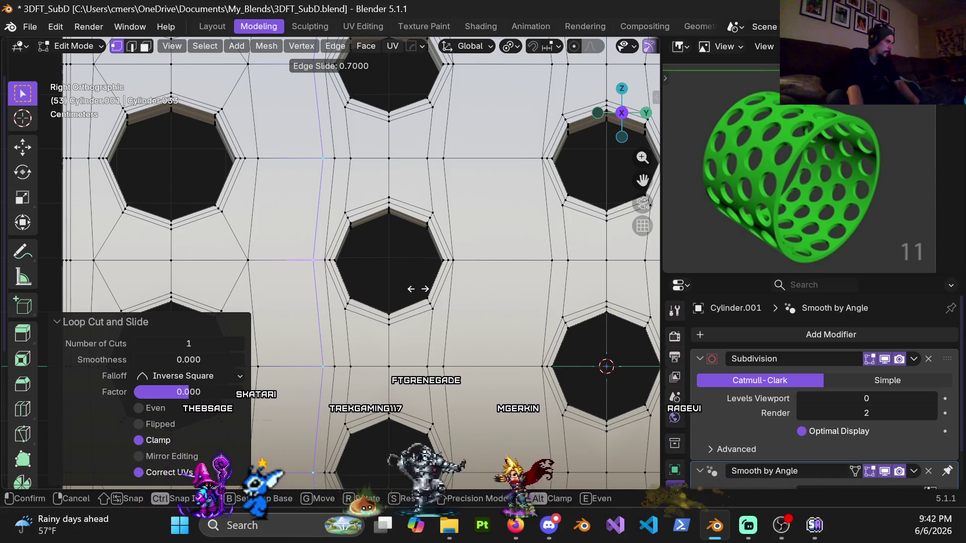
click(417, 288)
Add a centred loop cut in the next column gap and start beveling it
scroll(416, 287, down, 4)
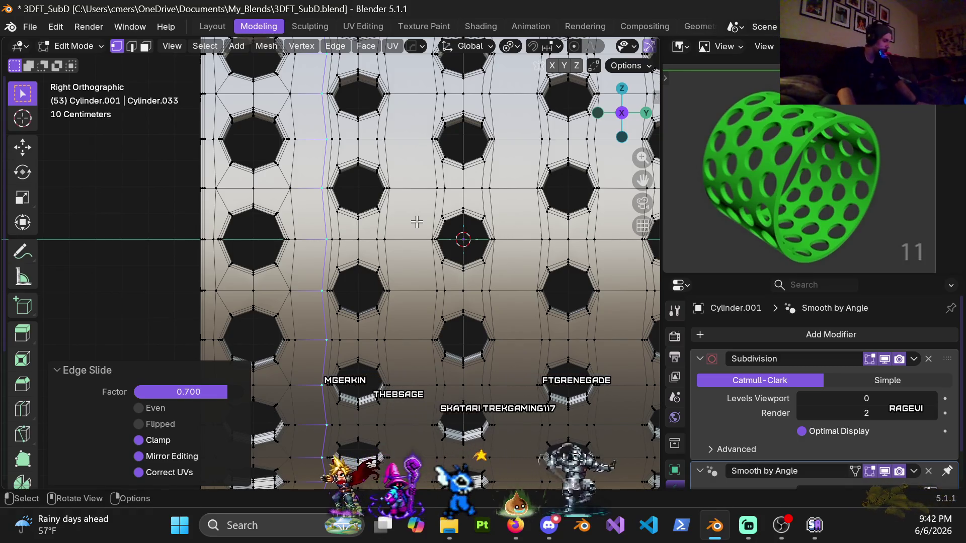
key(ctrl+r)
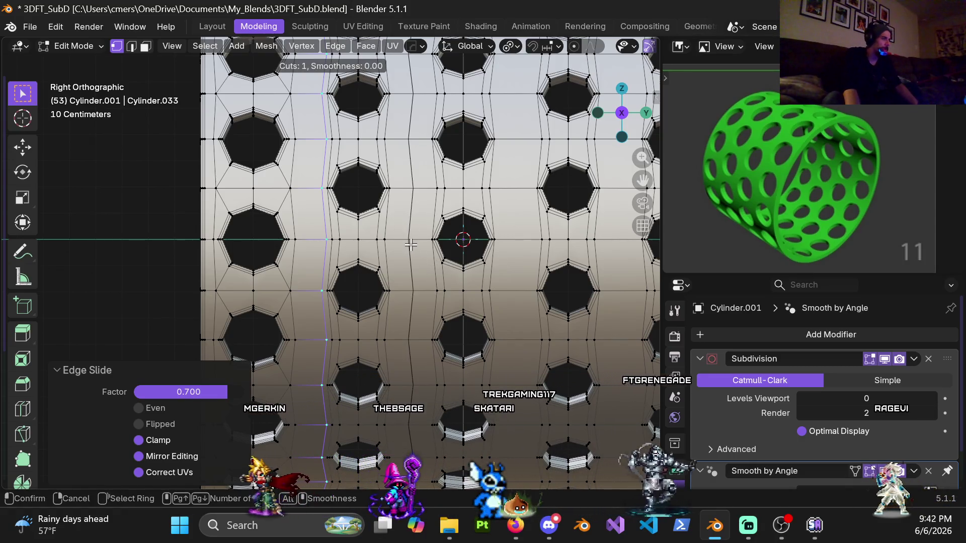
click(411, 245)
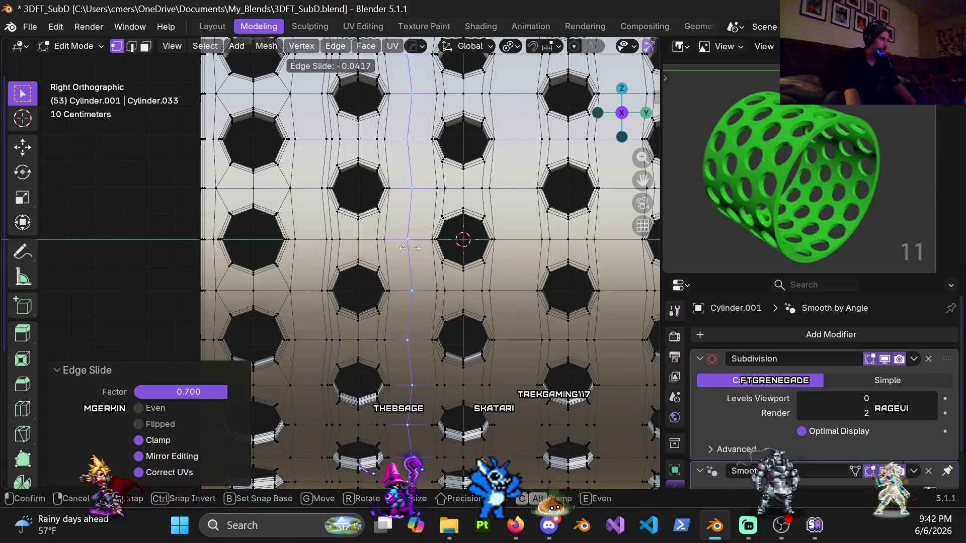
right_click(411, 248)
key(ctrl+b)
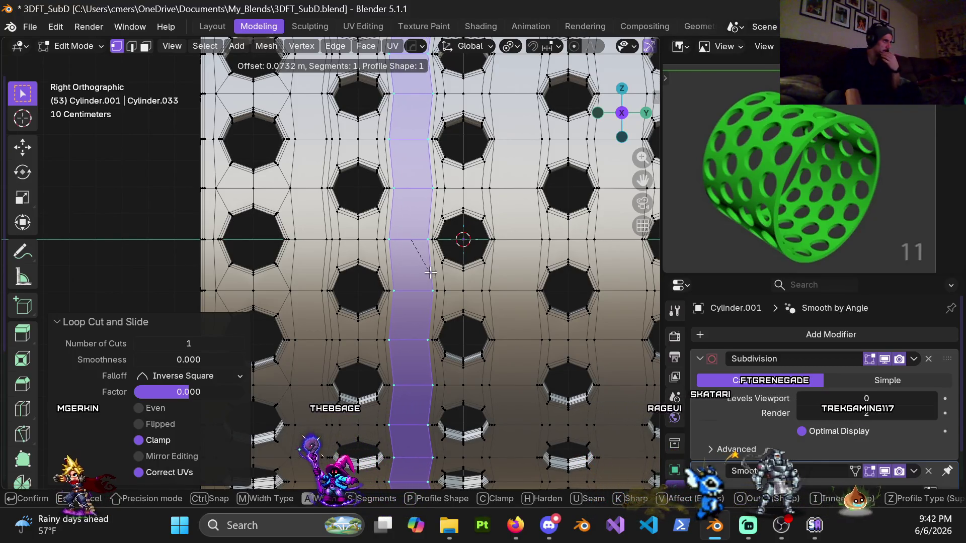
Confirm the bevel and set its width to 0.07 m
click(428, 274)
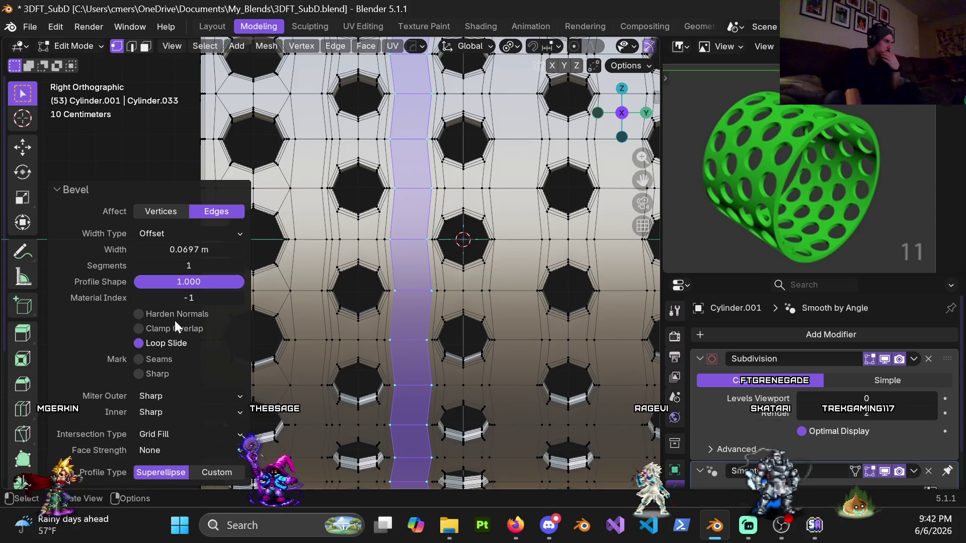
click(198, 250)
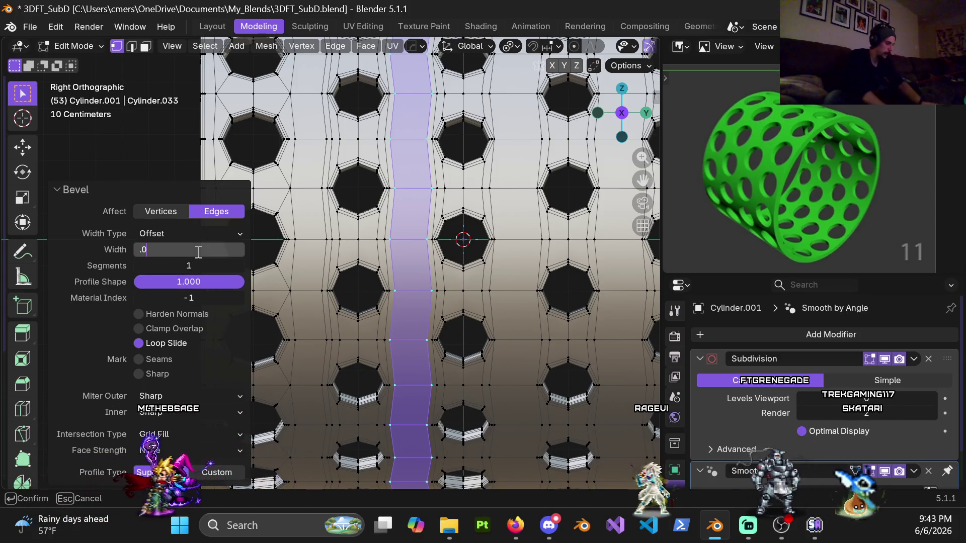
text(7)
key(Return)
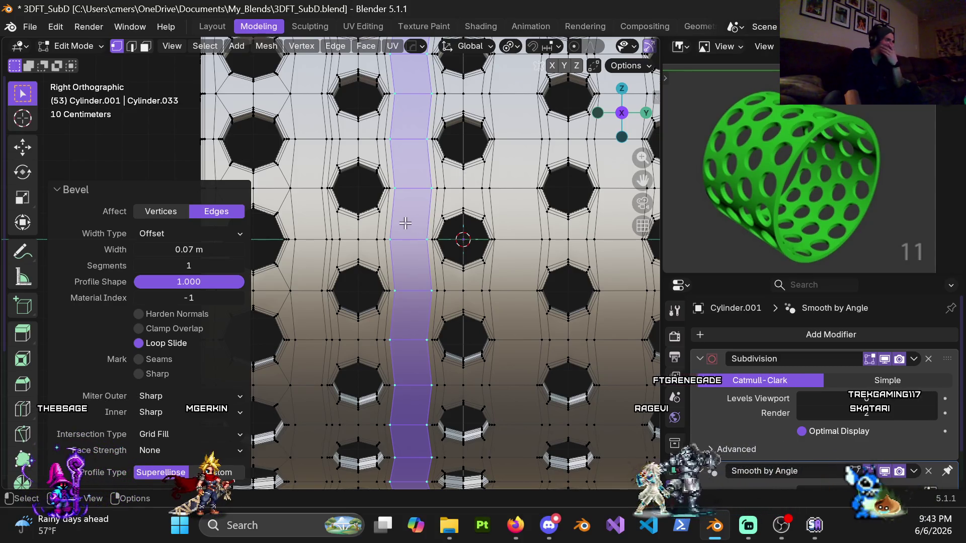
scroll(405, 223, down, 4)
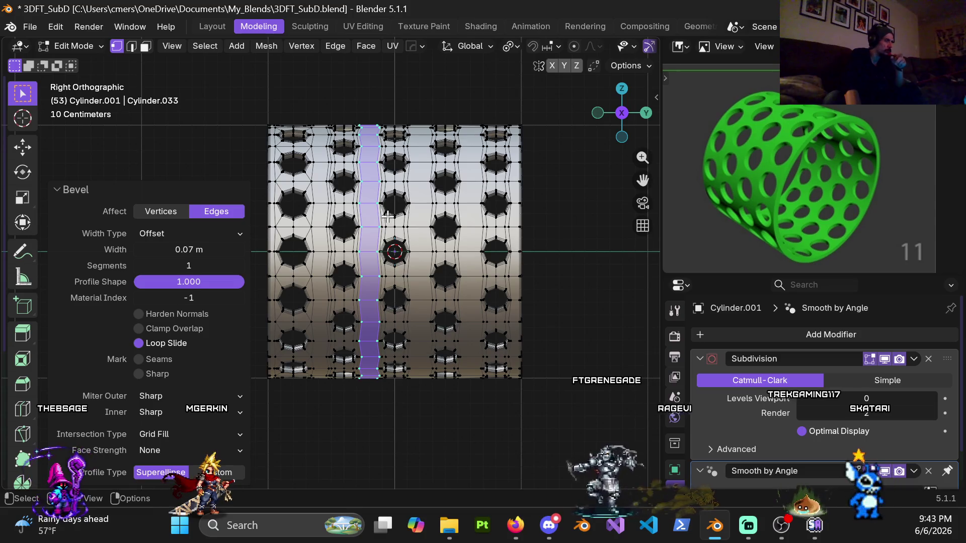
scroll(386, 216, up, 1)
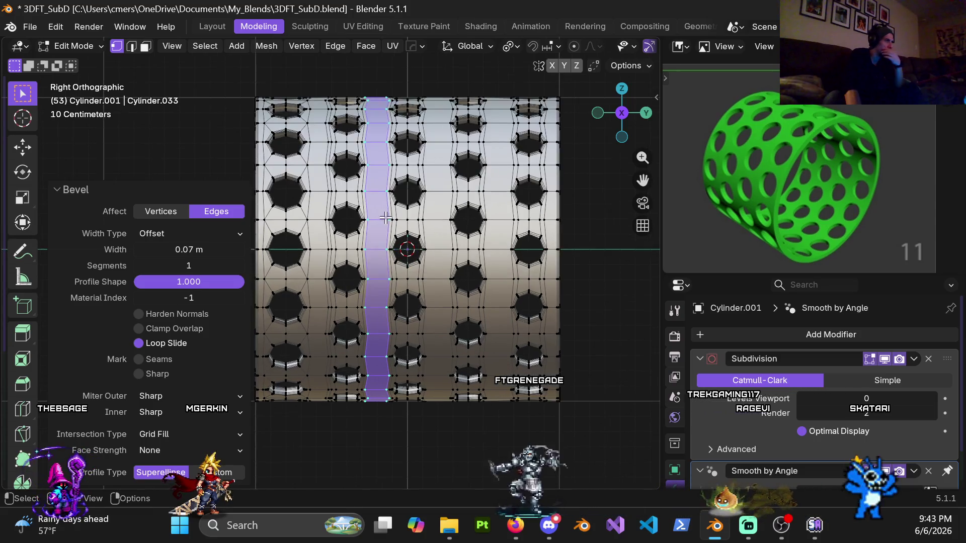
scroll(393, 220, up, 2)
Cut another centred vertical loop and bevel it into a 0.07 m strip
key(ctrl+r)
click(491, 215)
right_click(491, 216)
shift+middle_drag(507, 214, 411, 217)
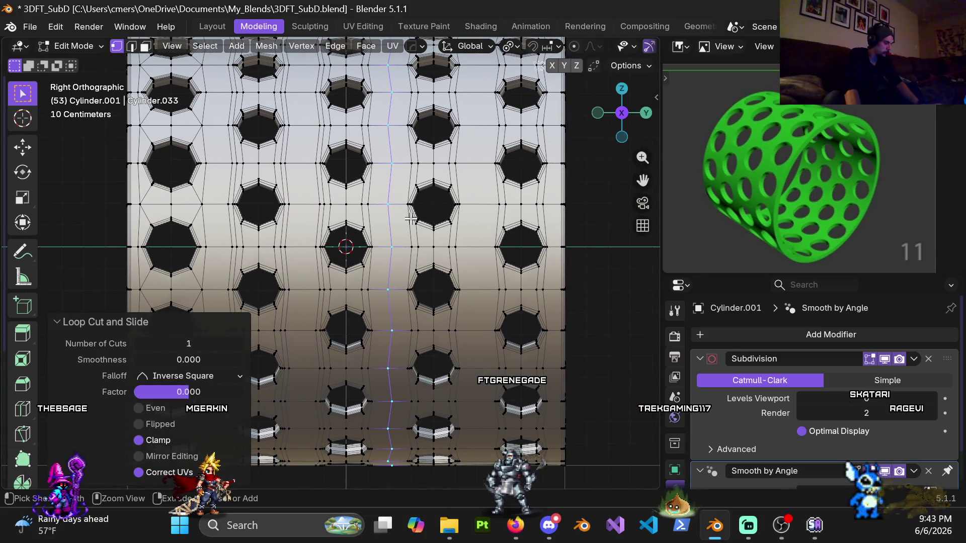
key(ctrl+b)
click(281, 262)
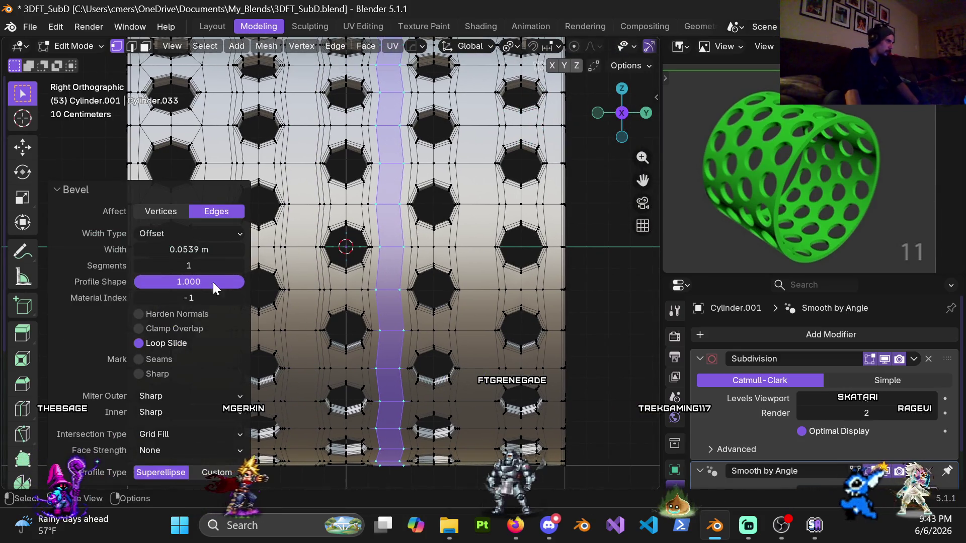
click(201, 250)
text(0.07)
key(Return)
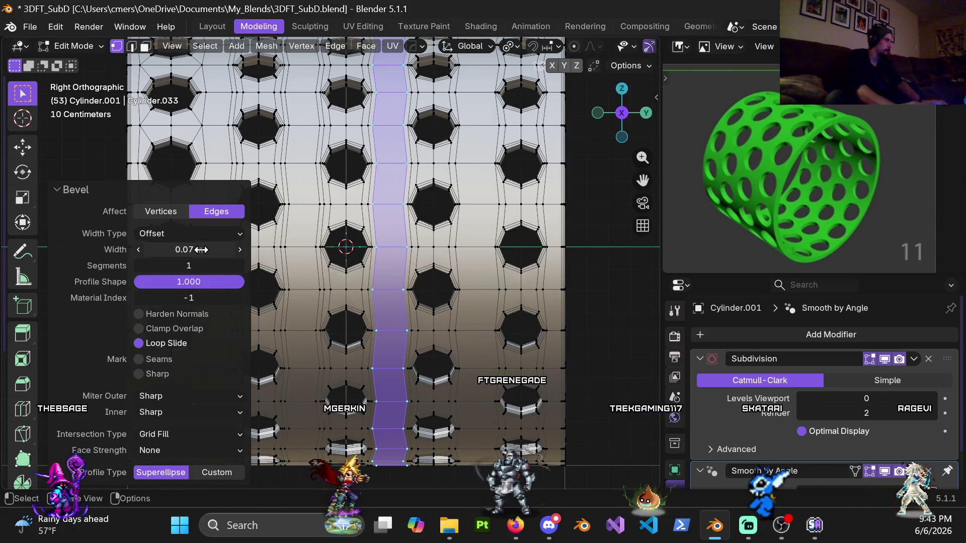
Select the vertical edge loop beside the new strip
shift+middle_drag(395, 208, 445, 215)
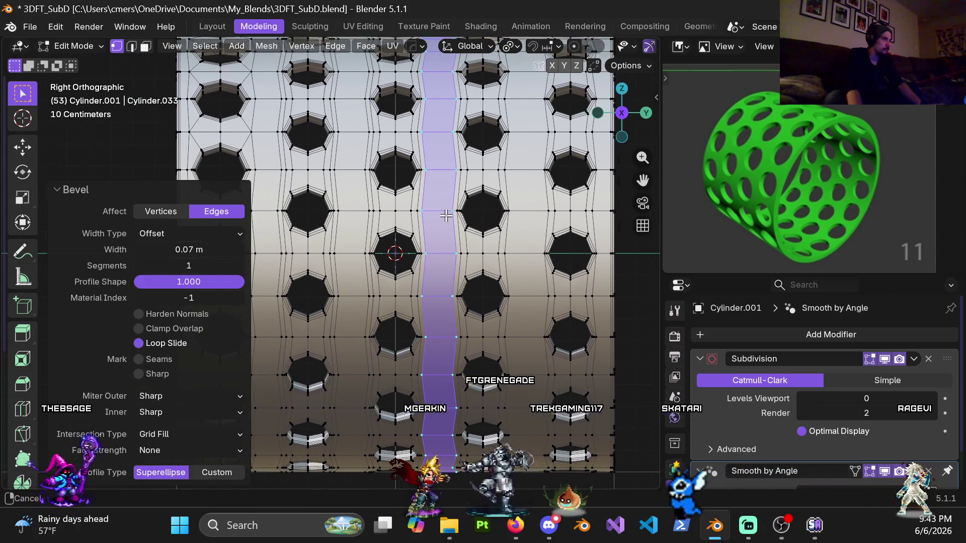
scroll(405, 215, up, 1)
scroll(394, 202, up, 1)
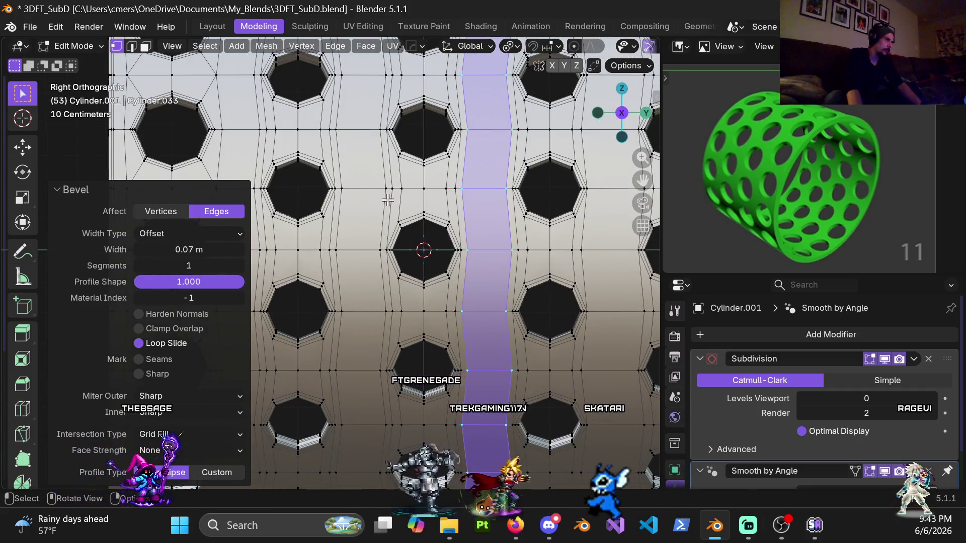
alt+click(394, 201)
scroll(394, 202, down, 2)
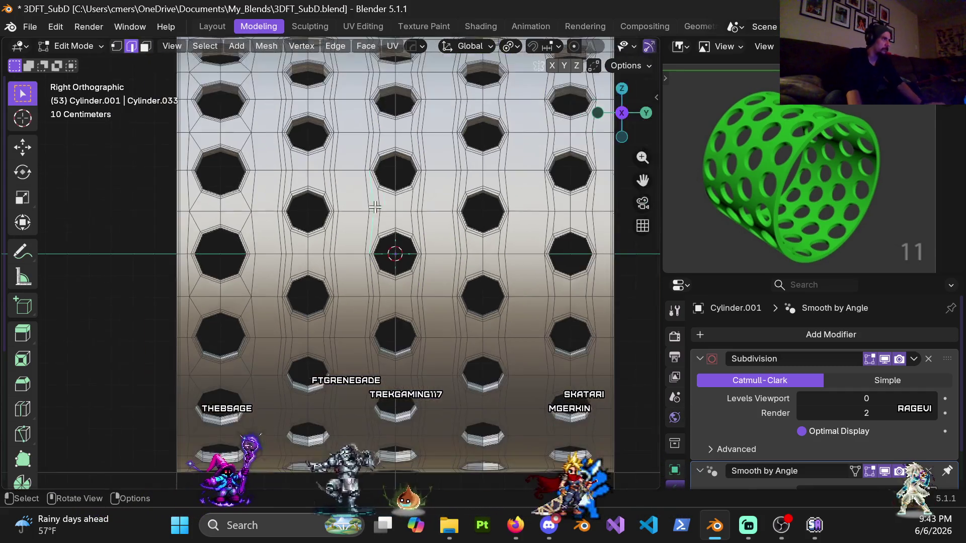
Switch to edge select and dissolve the first vertical seam edge loop
key(2)
mouse_move(302, 172)
shift+middle_down()
mouse_move(361, 195)
mouse_move(355, 206)
shift+middle_up()
alt+click(346, 200)
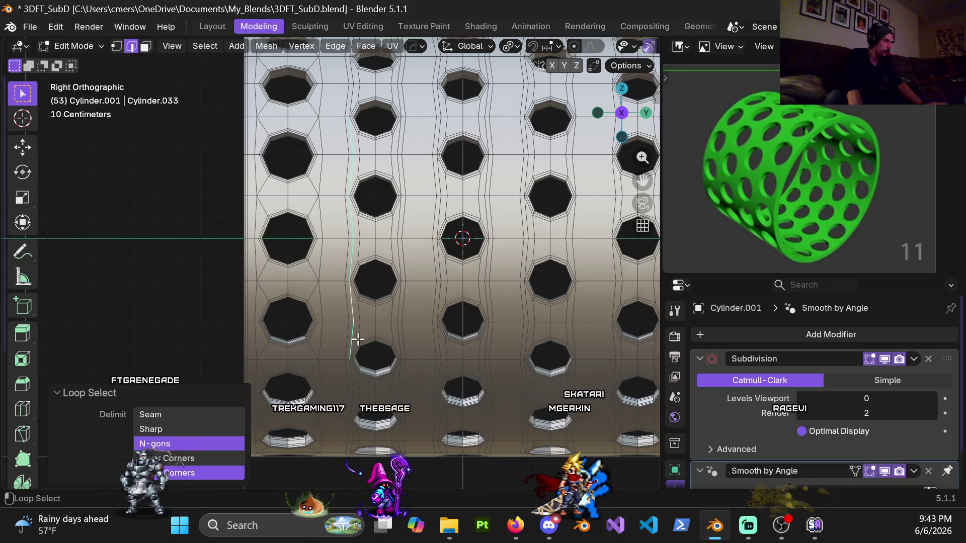
shift+middle_drag(357, 347, 373, 196)
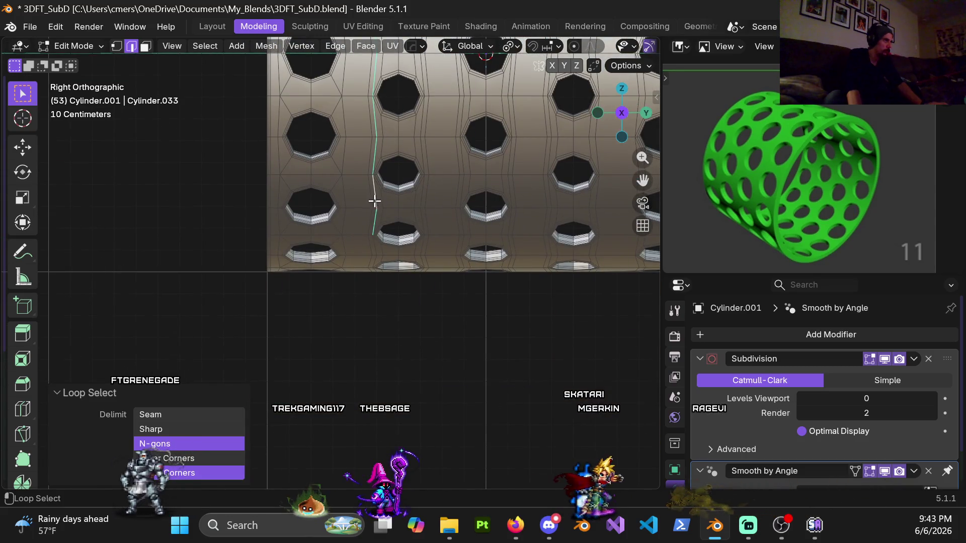
middle_drag(375, 248, 354, 200)
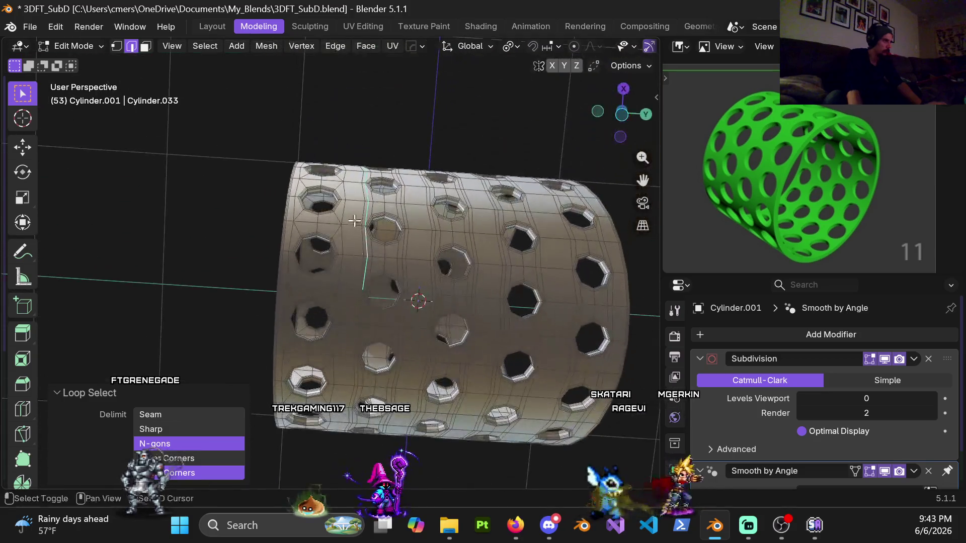
mouse_move(371, 341)
middle_down()
mouse_move(402, 251)
mouse_move(424, 274)
mouse_move(371, 145)
mouse_move(380, 196)
mouse_move(363, 309)
mouse_move(367, 296)
middle_up()
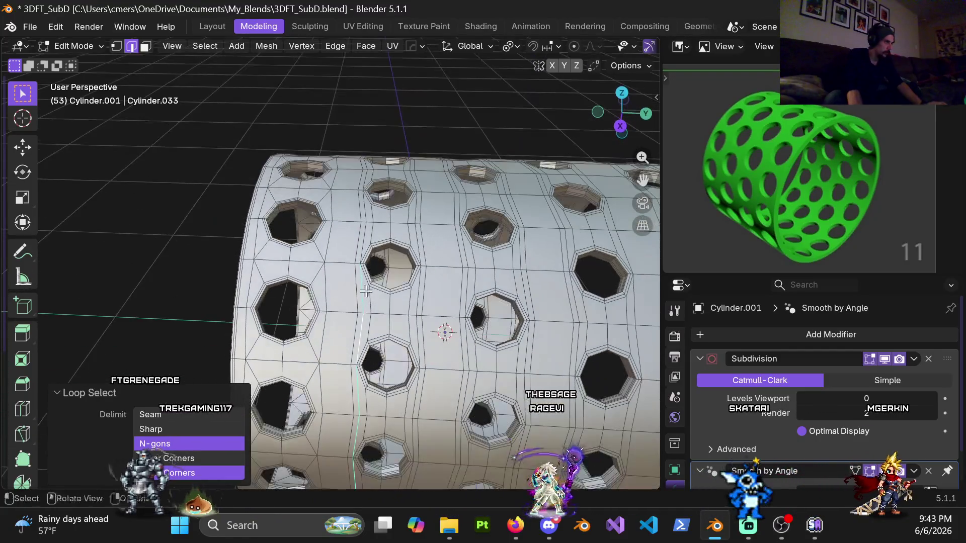
middle_drag(366, 217, 374, 223)
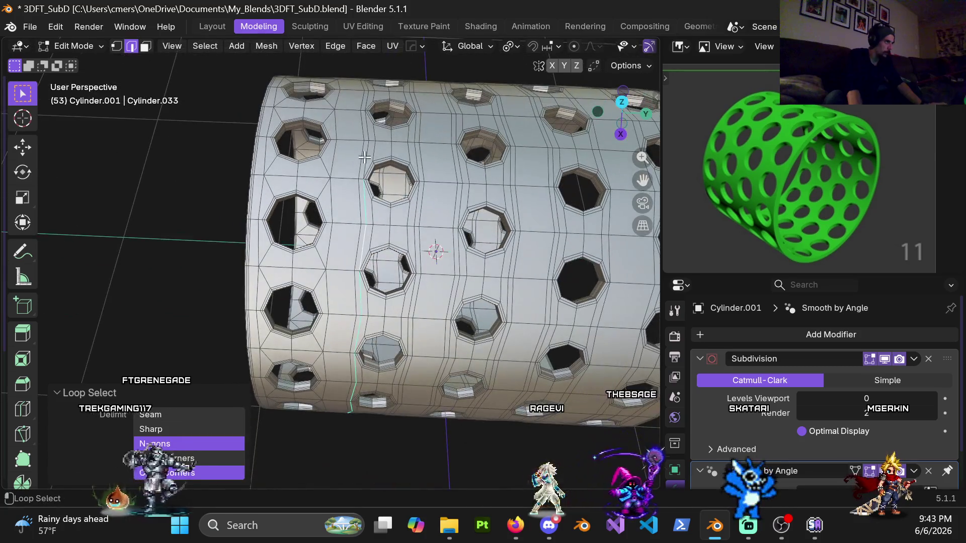
mouse_move(367, 143)
middle_down()
mouse_move(401, 124)
mouse_move(414, 152)
middle_up()
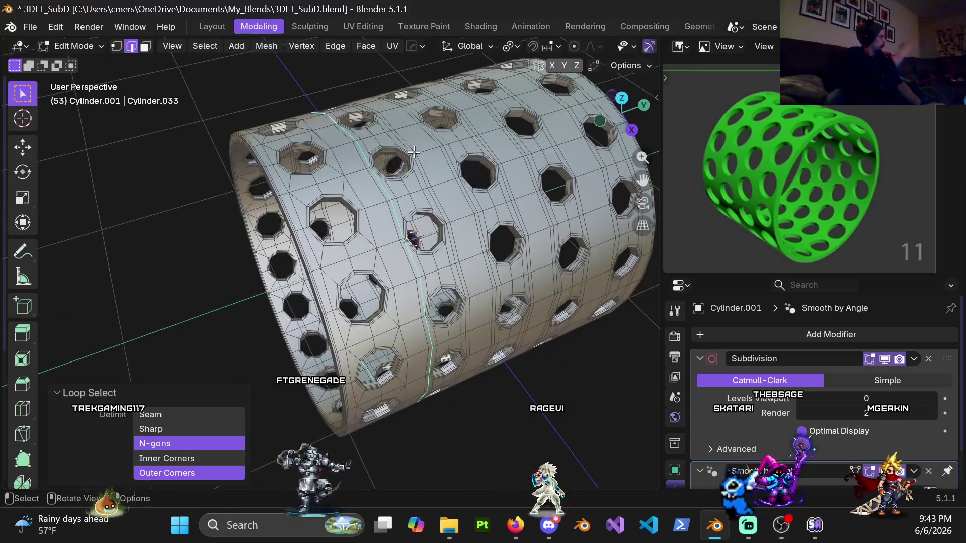
key(x)
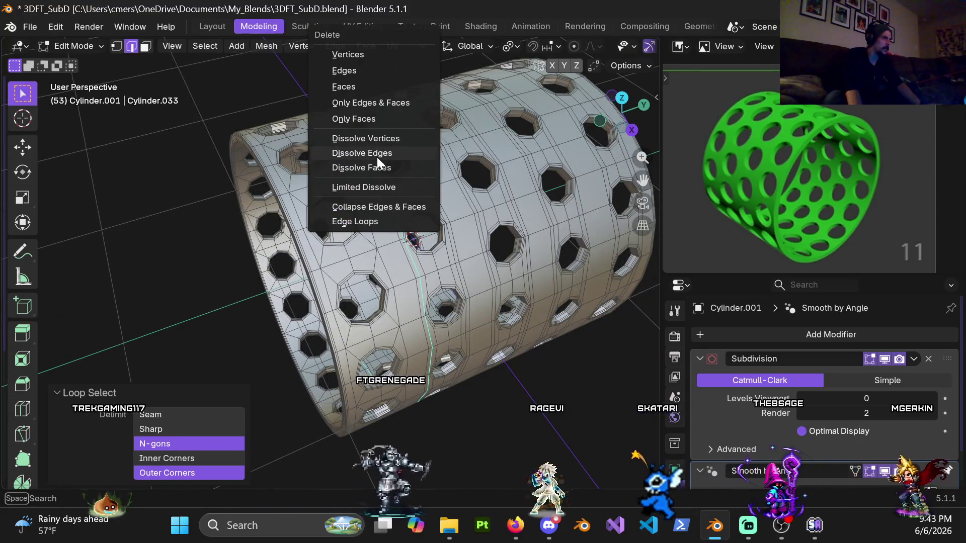
click(377, 156)
Select a short edge loop between hole columns and dissolve it
mouse_move(380, 174)
middle_down()
mouse_move(348, 136)
mouse_move(350, 121)
middle_up()
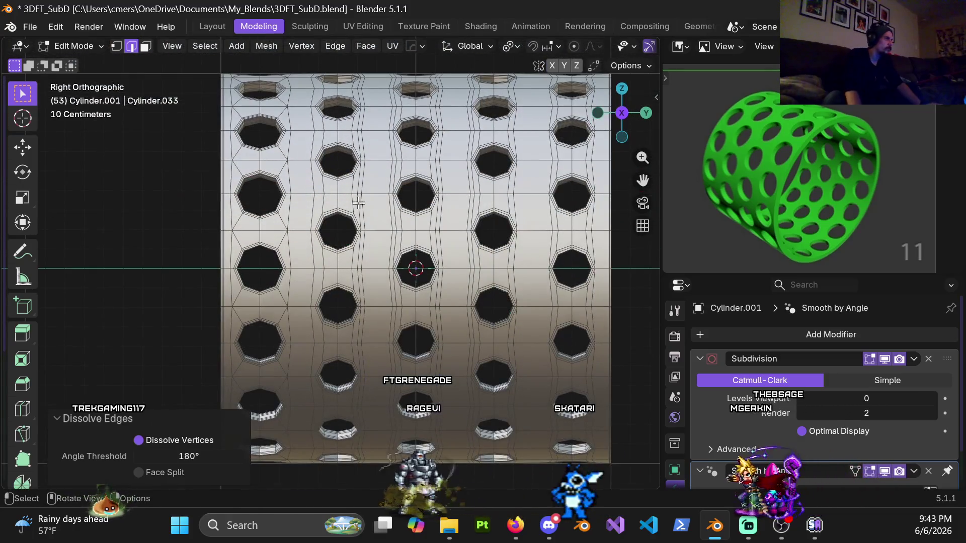
shift+middle_drag(365, 292, 373, 255)
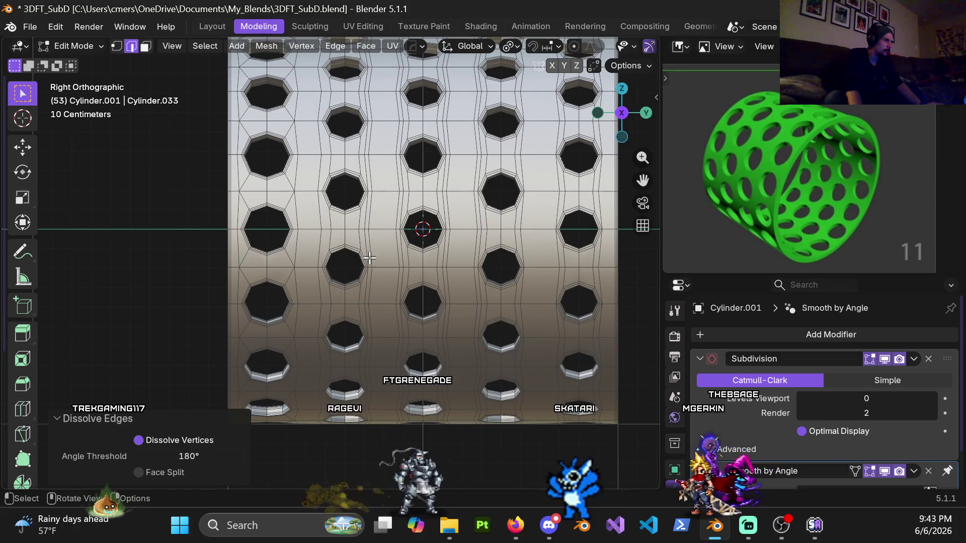
alt+click(371, 251)
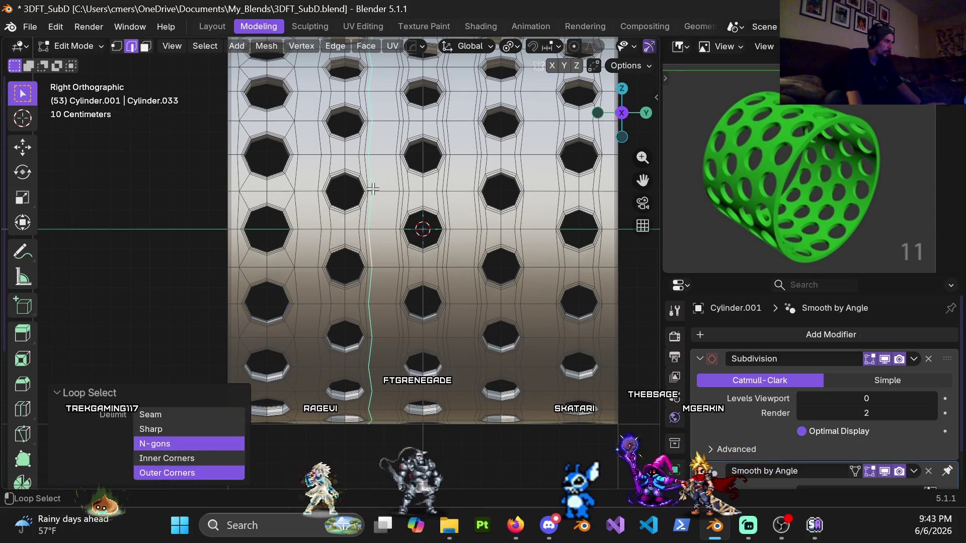
alt+click(361, 239)
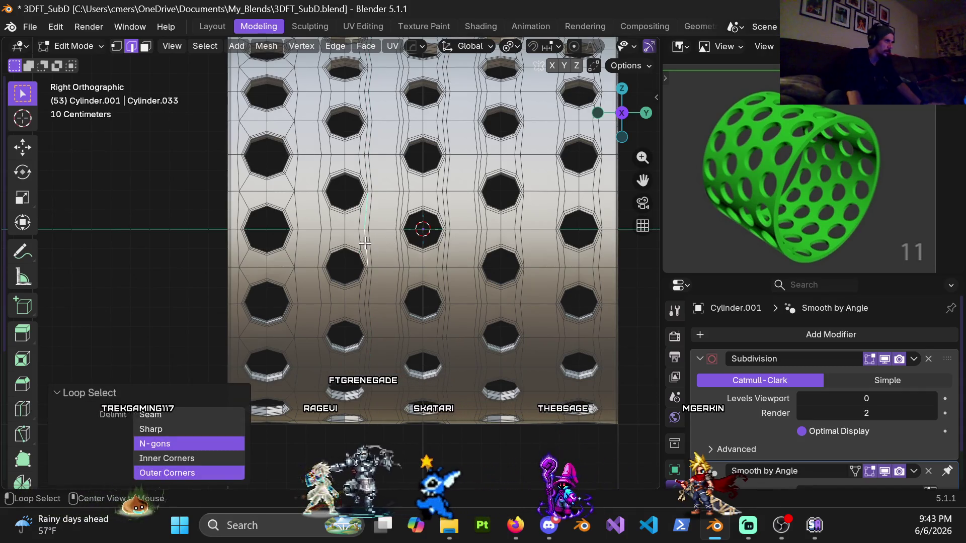
mouse_move(371, 134)
shift+middle_down()
mouse_move(366, 228)
mouse_move(353, 227)
mouse_move(351, 174)
shift+middle_up()
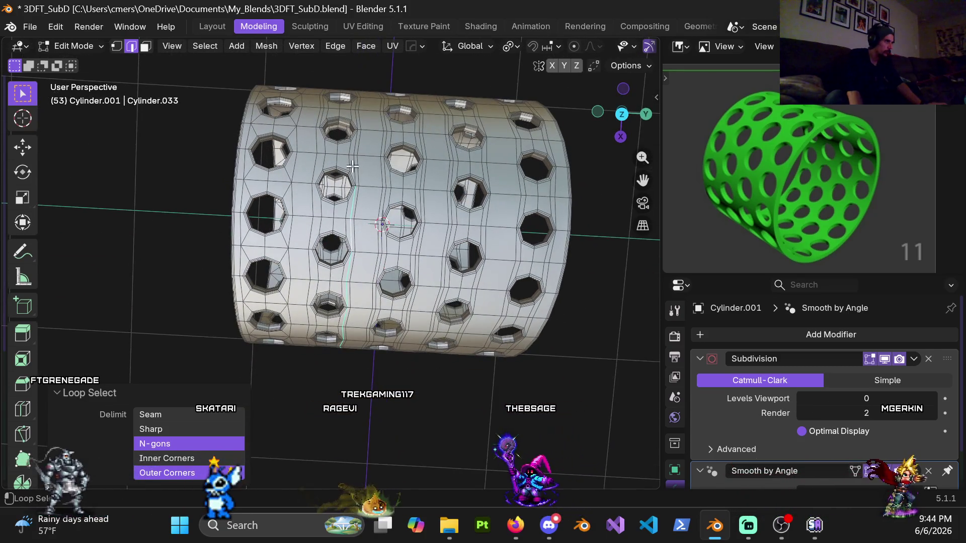
key(x)
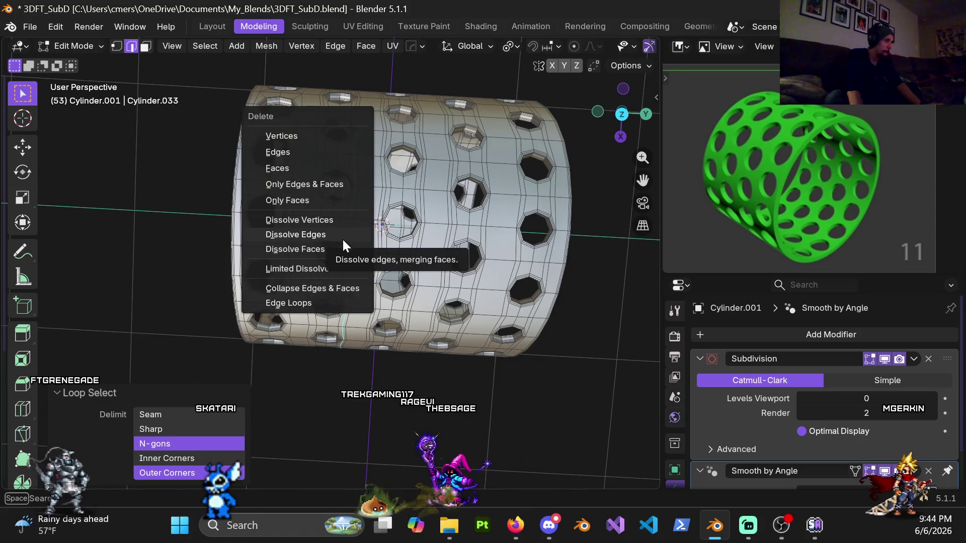
click(342, 236)
From a straight side view, select the remaining loops between hole columns and dissolve them
mouse_move(342, 237)
middle_down()
mouse_move(375, 206)
mouse_move(379, 187)
middle_up()
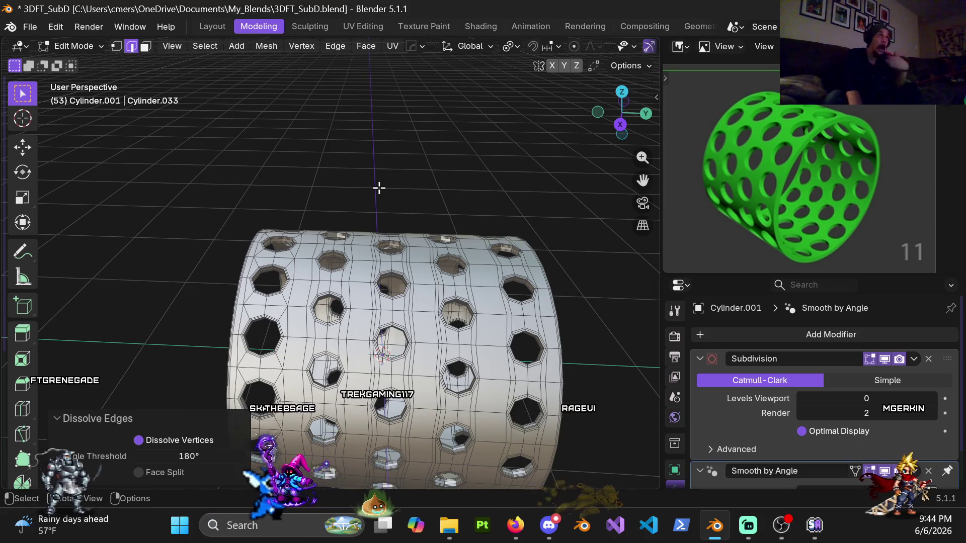
middle_drag(356, 345, 360, 176)
key(KP_3)
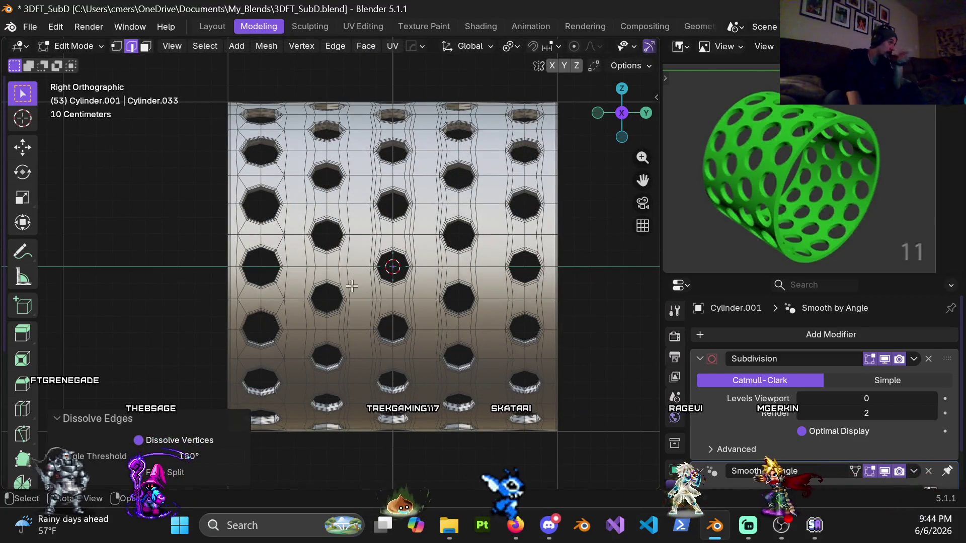
scroll(355, 280, up, 2)
mouse_move(355, 279)
shift+middle_down()
mouse_move(376, 227)
mouse_move(397, 239)
mouse_move(445, 220)
mouse_move(461, 233)
mouse_move(358, 215)
mouse_move(362, 228)
mouse_move(302, 280)
mouse_move(193, 289)
mouse_move(50, 230)
mouse_move(658, 213)
mouse_move(30, 216)
mouse_move(43, 227)
mouse_move(319, 223)
mouse_move(310, 217)
mouse_move(317, 177)
shift+middle_up()
alt+click(359, 216)
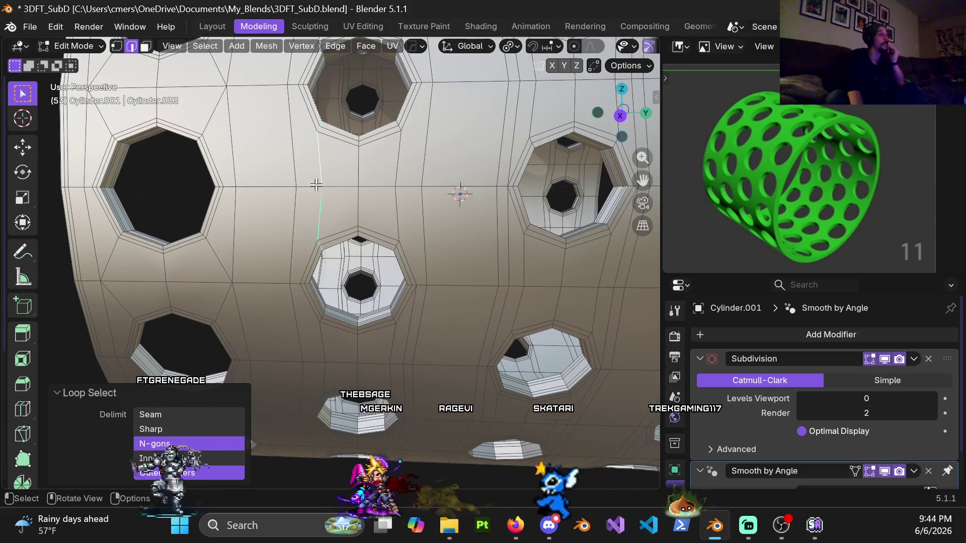
key(c)
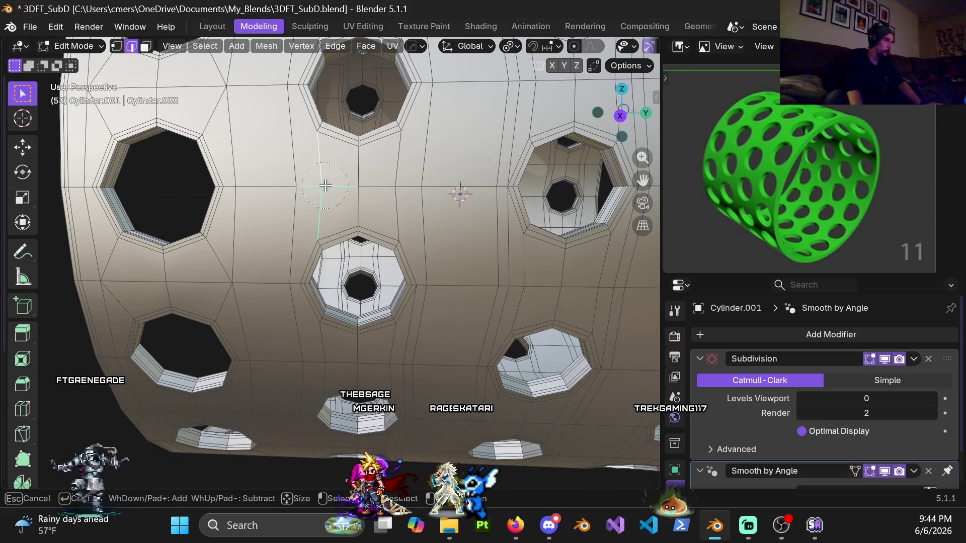
key(Escape)
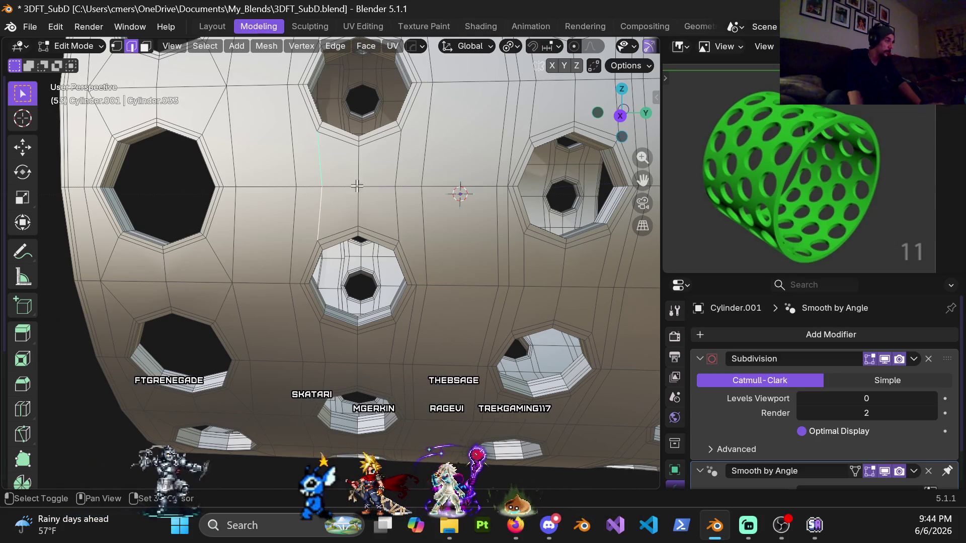
scroll(393, 208, down, 3)
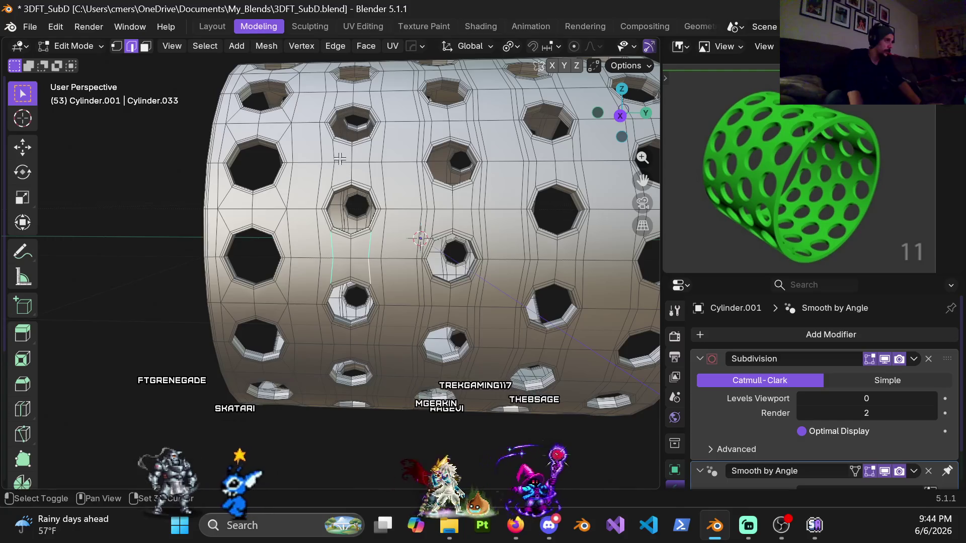
mouse_move(374, 132)
shift+middle_down()
mouse_move(355, 200)
mouse_move(364, 183)
shift+middle_up()
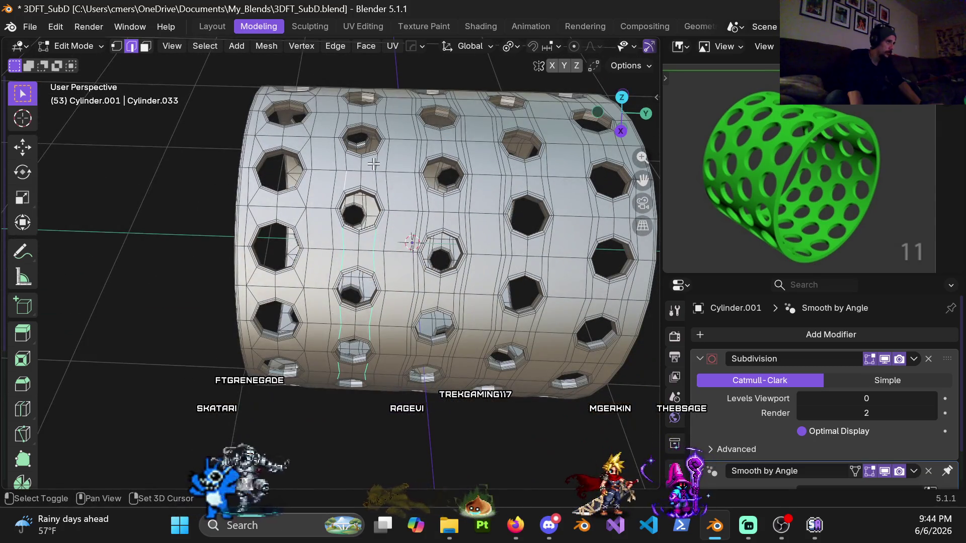
shift+middle_drag(372, 152, 359, 211)
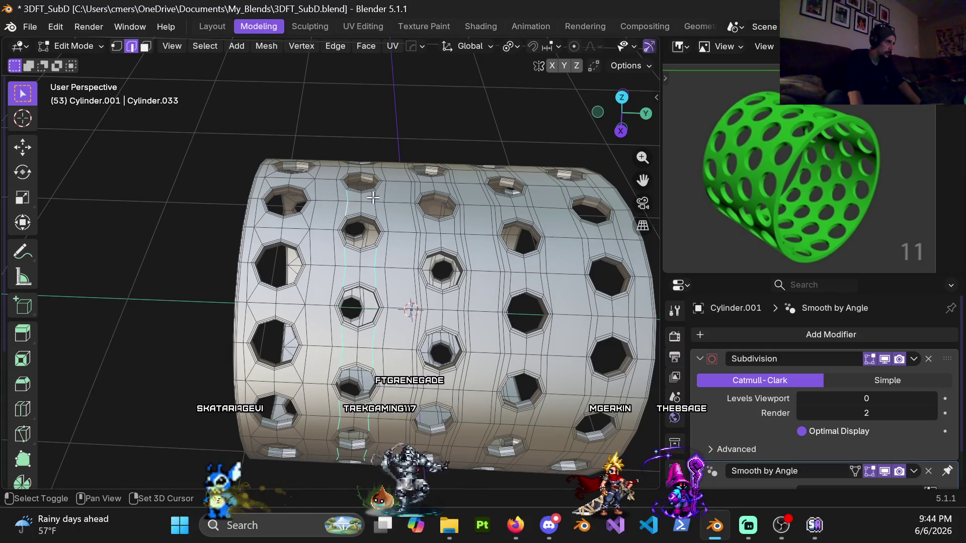
key(x)
click(363, 209)
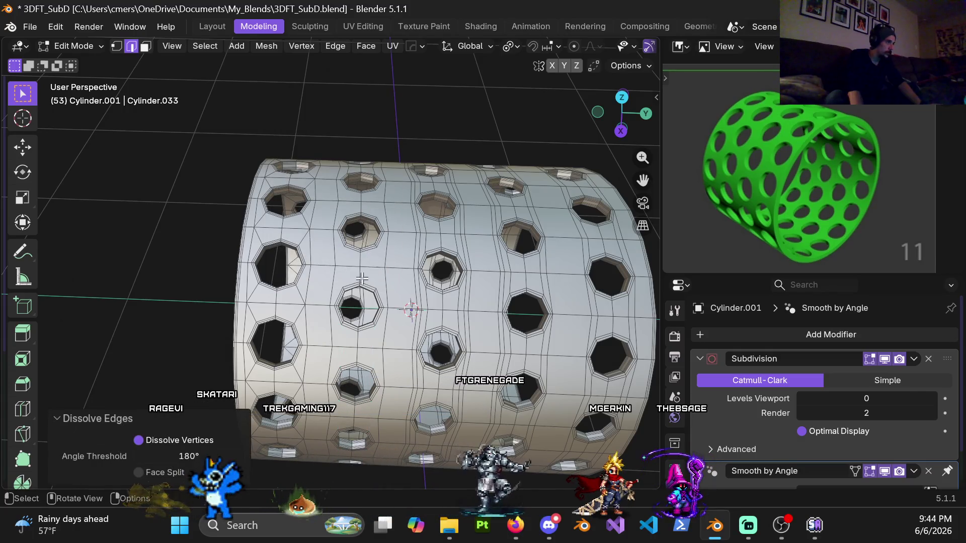
mouse_move(397, 351)
middle_down()
mouse_move(383, 204)
mouse_move(369, 190)
mouse_move(389, 302)
mouse_move(373, 146)
mouse_move(397, 107)
mouse_move(447, 78)
mouse_move(356, 173)
mouse_move(399, 153)
mouse_move(372, 145)
mouse_move(388, 218)
mouse_move(393, 130)
mouse_move(358, 204)
mouse_move(392, 189)
mouse_move(372, 89)
mouse_move(355, 131)
mouse_move(356, 201)
mouse_move(365, 179)
middle_up()
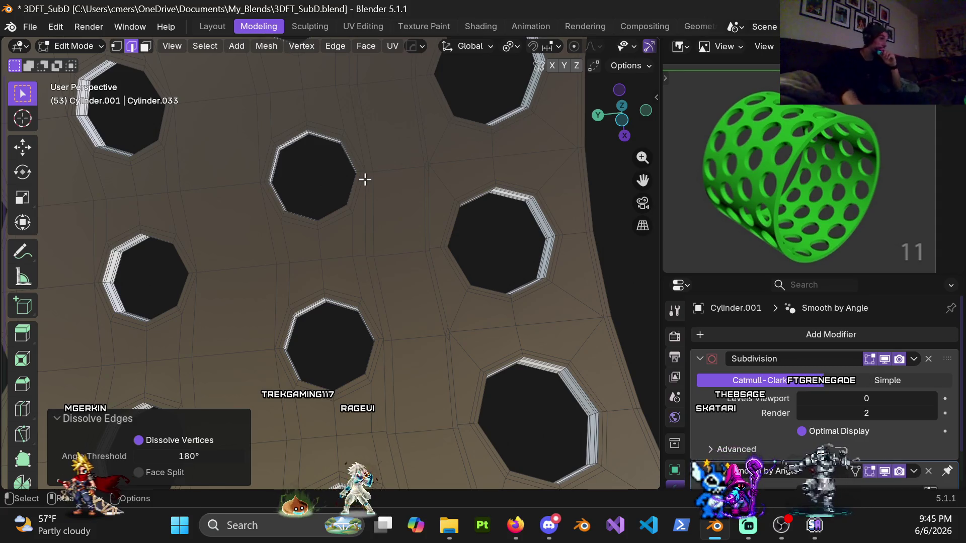
mouse_move(477, 203)
middle_down()
mouse_move(377, 274)
mouse_move(330, 248)
mouse_move(383, 200)
middle_up()
middle_drag(395, 200, 395, 226)
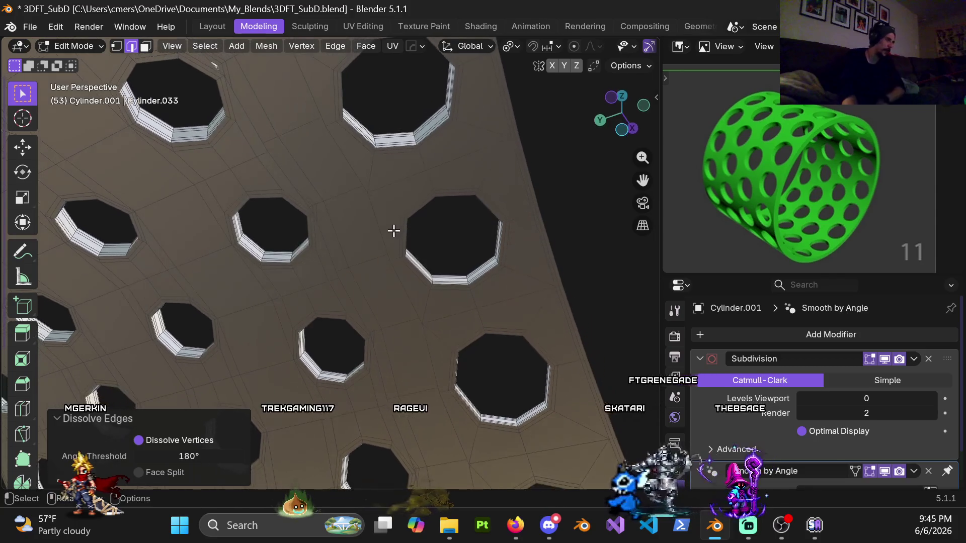
mouse_move(395, 340)
middle_down()
mouse_move(391, 191)
mouse_move(451, 239)
mouse_move(424, 291)
mouse_move(315, 250)
mouse_move(309, 210)
mouse_move(354, 161)
mouse_move(224, 296)
mouse_move(246, 267)
middle_up()
scroll(353, 162, down, 6)
key(KP_1)
In wireframe, box-select the left half of the ring's vertices and hide it
key(z)
click(166, 276)
key(1)
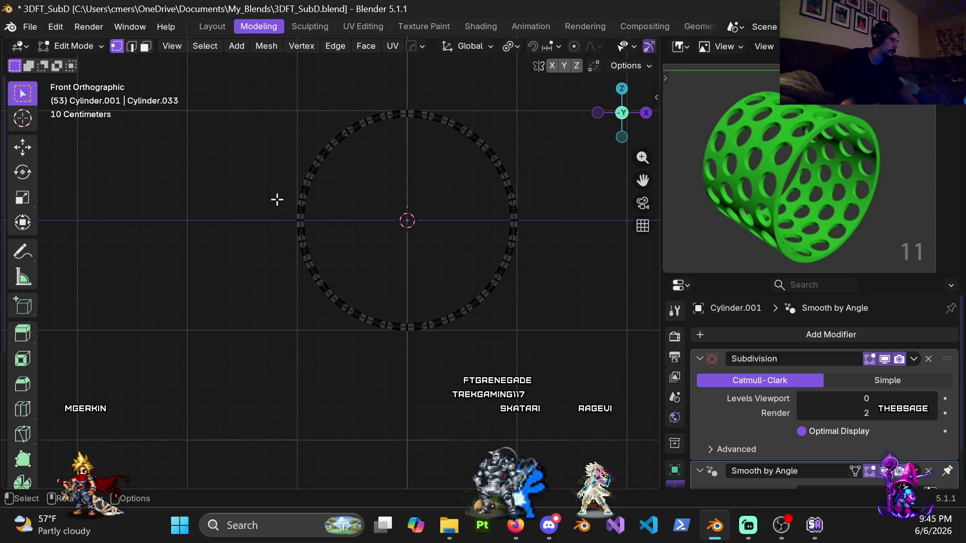
mouse_move(277, 105)
mouse_down()
mouse_move(349, 354)
mouse_move(369, 378)
mouse_up()
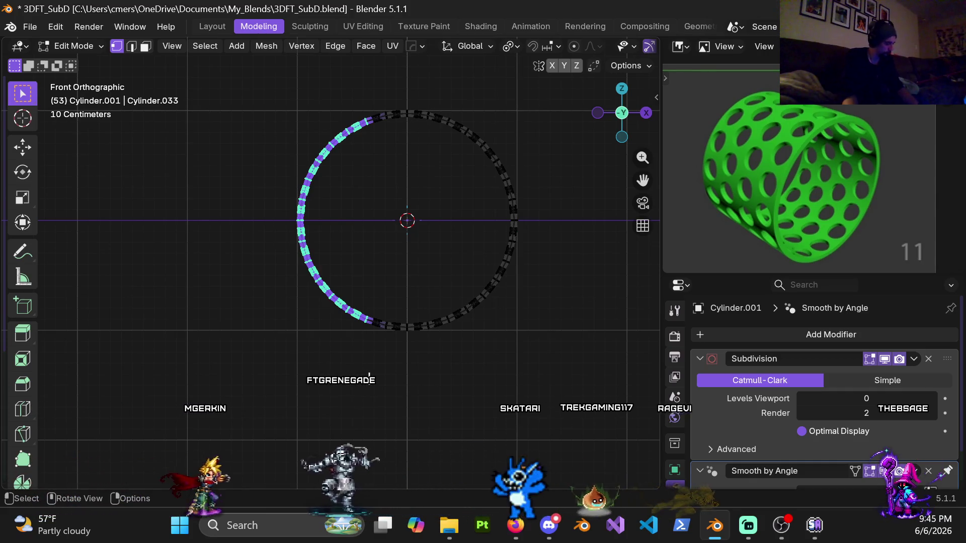
key(h)
In Left Orthographic view, select the vertical edge loop between the hole columns
key(z)
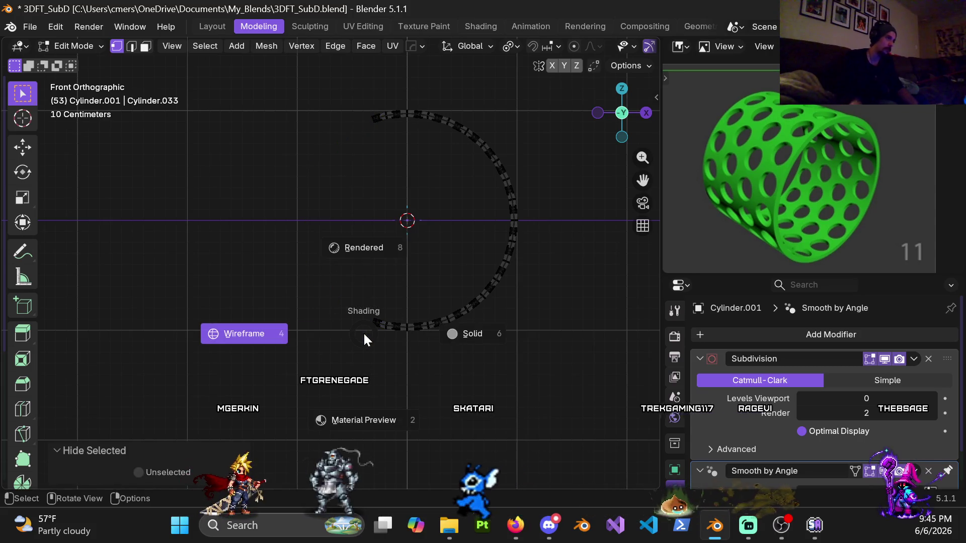
key(KP_3)
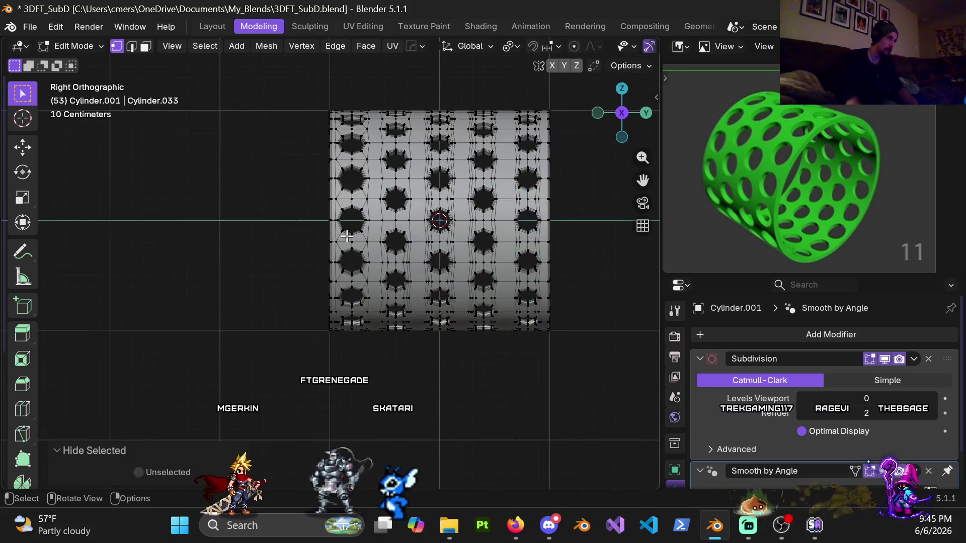
key(ctrl+KP_3)
scroll(342, 226, up, 5)
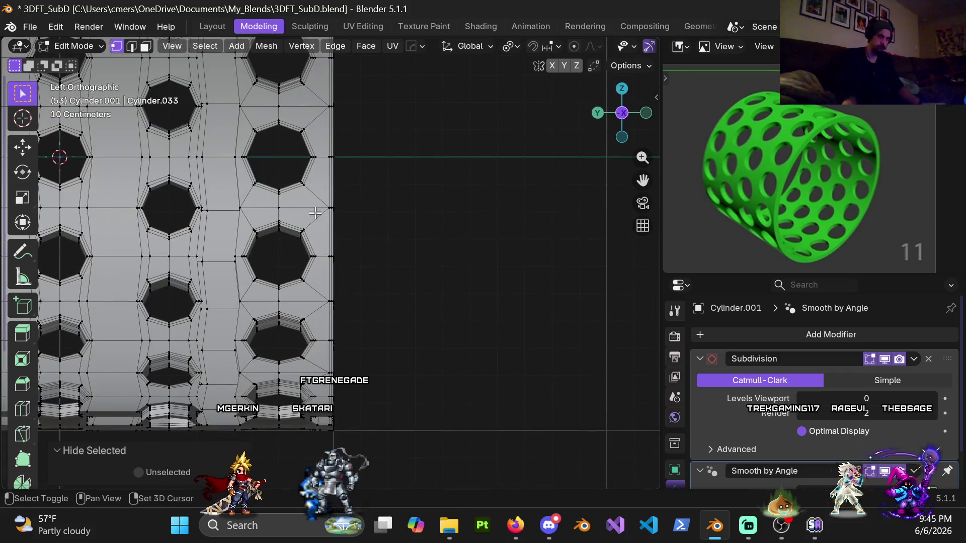
ctrl+scroll(445, 216, up, 3)
scroll(418, 203, down, 3)
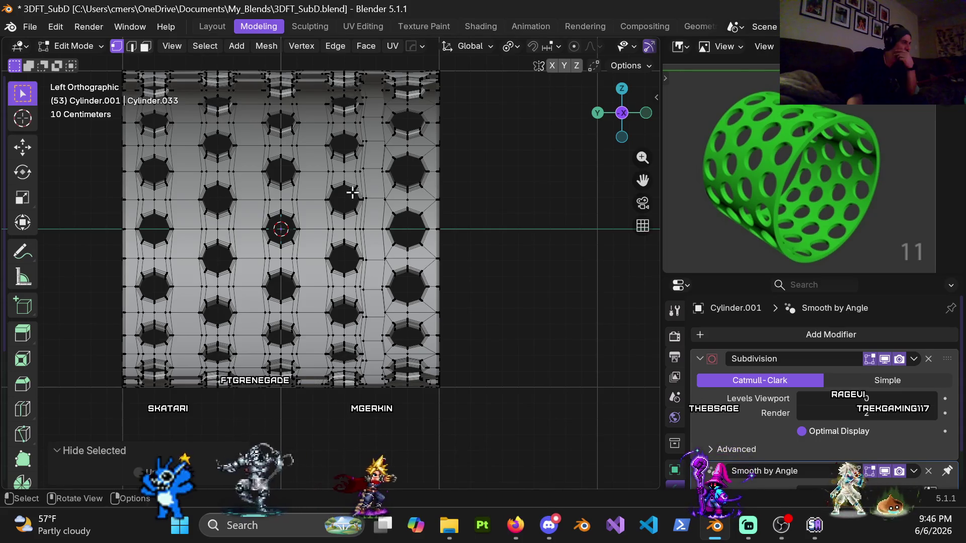
scroll(364, 218, up, 3)
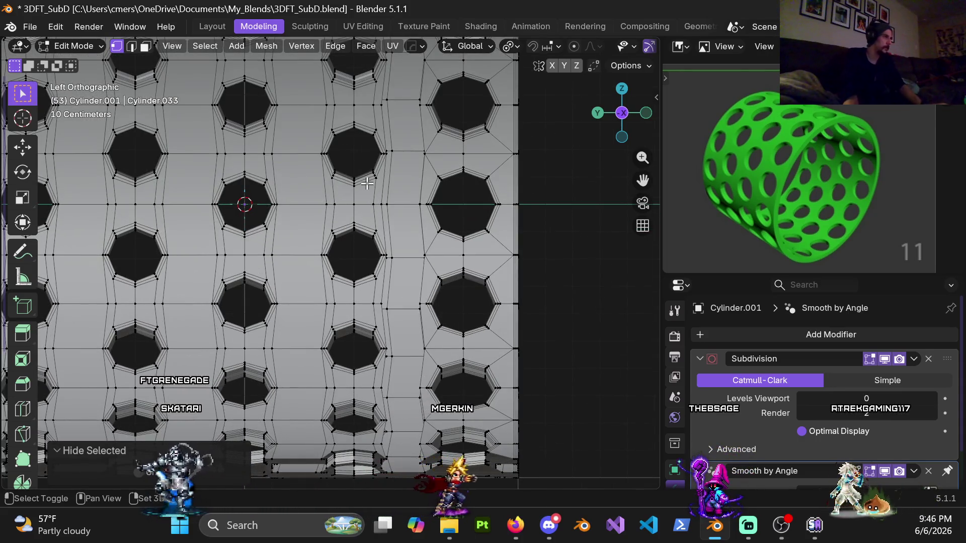
shift+middle_drag(362, 203, 362, 305)
scroll(362, 305, up, 3)
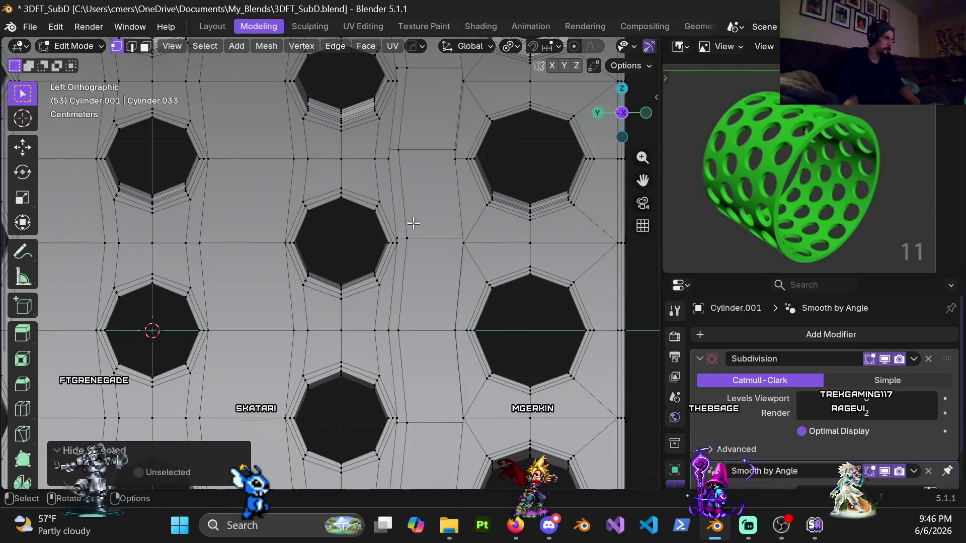
shift+middle_drag(409, 224, 372, 228)
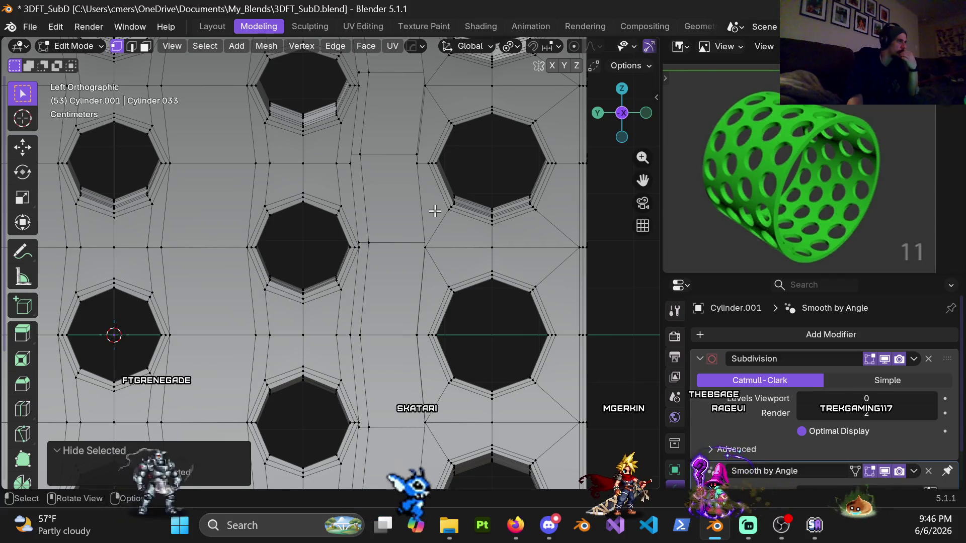
alt+click(367, 207)
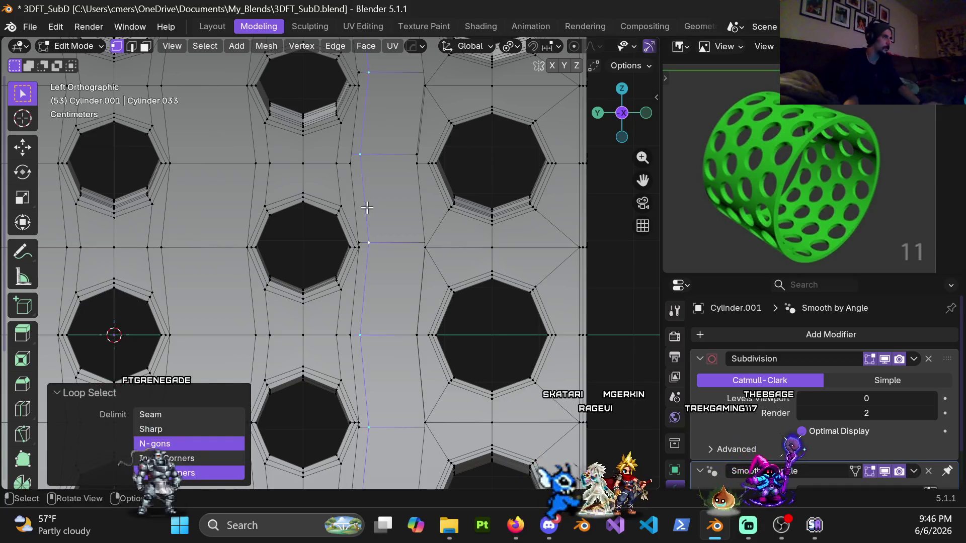
Orbit around the selected seam loop, then reveal all hidden geometry
scroll(357, 234, down, 4)
mouse_move(357, 235)
middle_down()
mouse_move(360, 250)
mouse_move(388, 263)
mouse_move(462, 252)
mouse_move(367, 256)
mouse_move(335, 211)
mouse_move(361, 218)
mouse_move(354, 221)
middle_up()
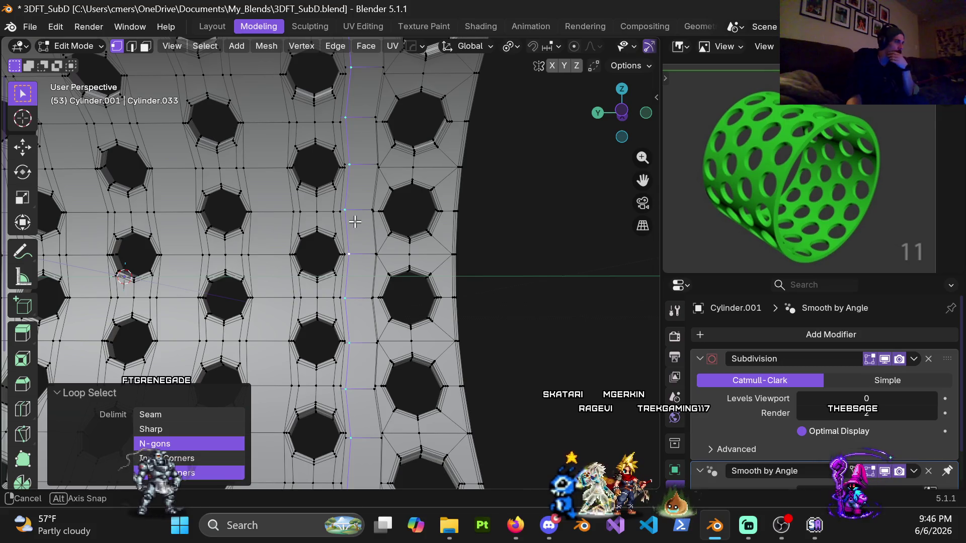
scroll(357, 226, down, 5)
mouse_move(360, 245)
middle_down()
mouse_move(379, 403)
mouse_move(358, 270)
mouse_move(365, 254)
middle_up()
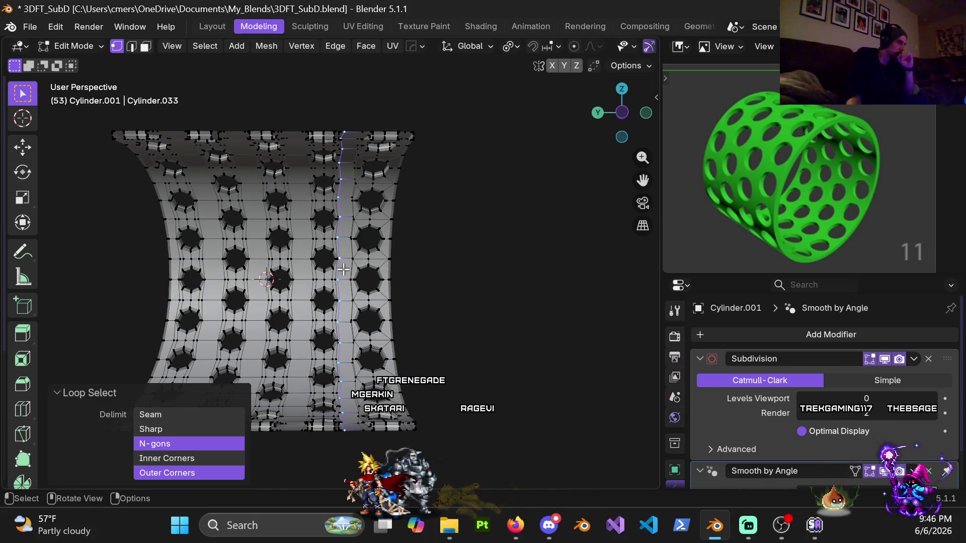
scroll(352, 272, up, 8)
mouse_move(330, 286)
middle_down()
mouse_move(397, 279)
mouse_move(369, 281)
mouse_move(382, 272)
mouse_move(319, 230)
mouse_move(364, 252)
middle_up()
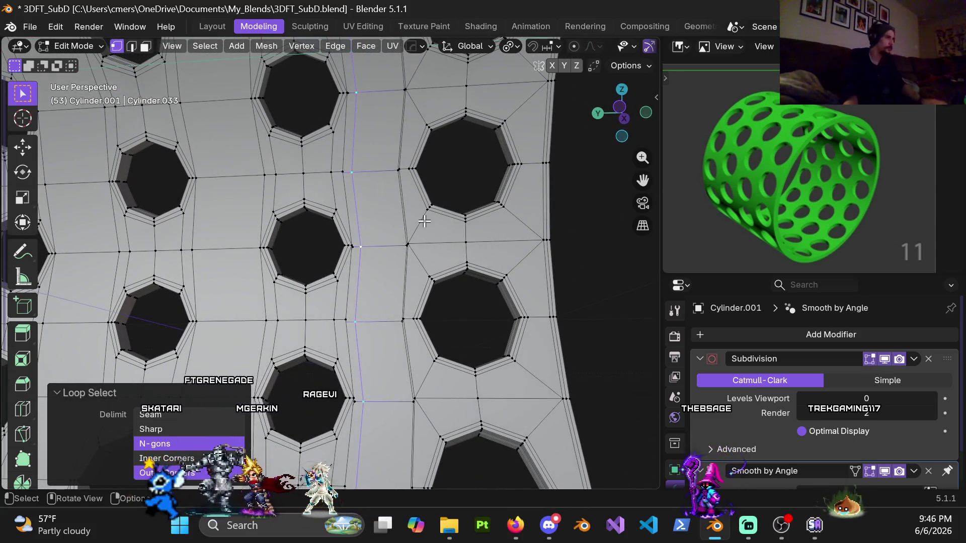
scroll(407, 204, down, 3)
mouse_move(406, 205)
middle_down()
mouse_move(367, 280)
mouse_move(355, 271)
mouse_move(342, 285)
middle_up()
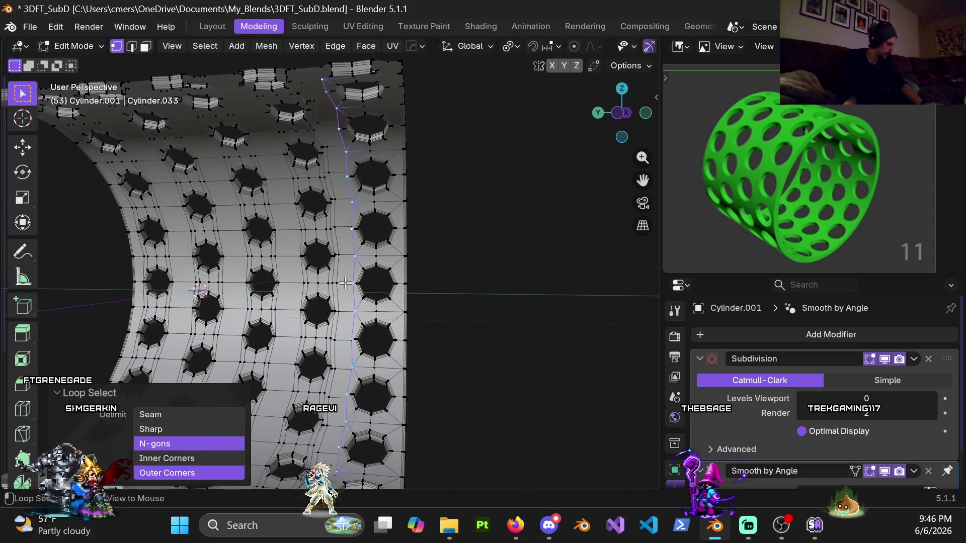
key(alt+h)
Deselect everything, then select the seam edge loop between hole columns from a side view
scroll(445, 258, down, 5)
middle_drag(445, 257, 417, 269)
mouse_move(500, 219)
middle_down()
mouse_move(418, 166)
mouse_move(442, 155)
middle_up()
key(alt+a)
scroll(421, 203, up, 5)
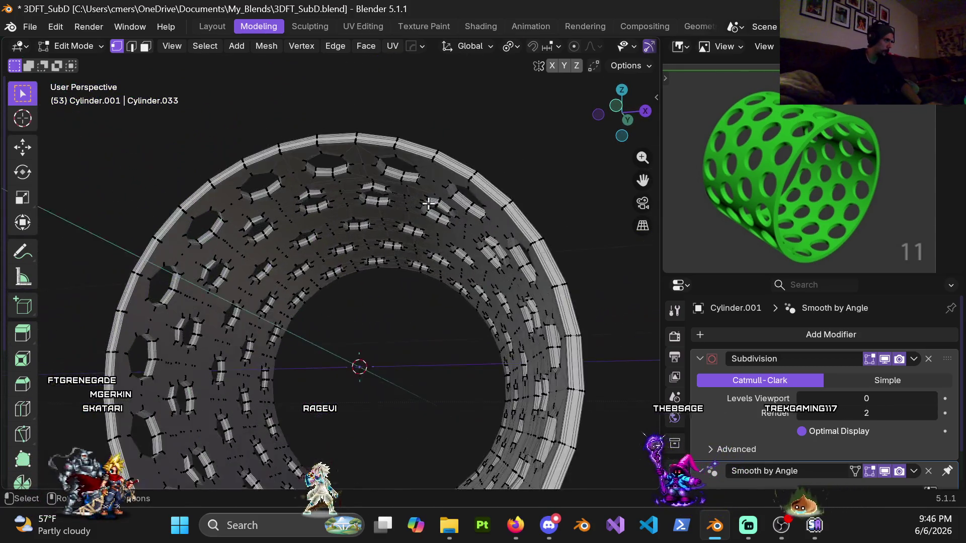
middle_drag(421, 203, 535, 198)
scroll(354, 257, up, 4)
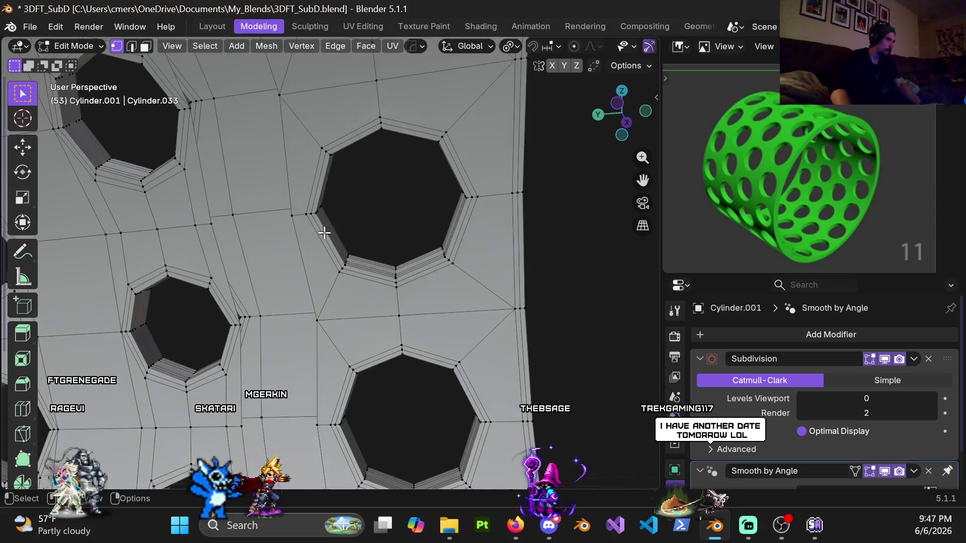
scroll(327, 269, up, 4)
alt+click(288, 188)
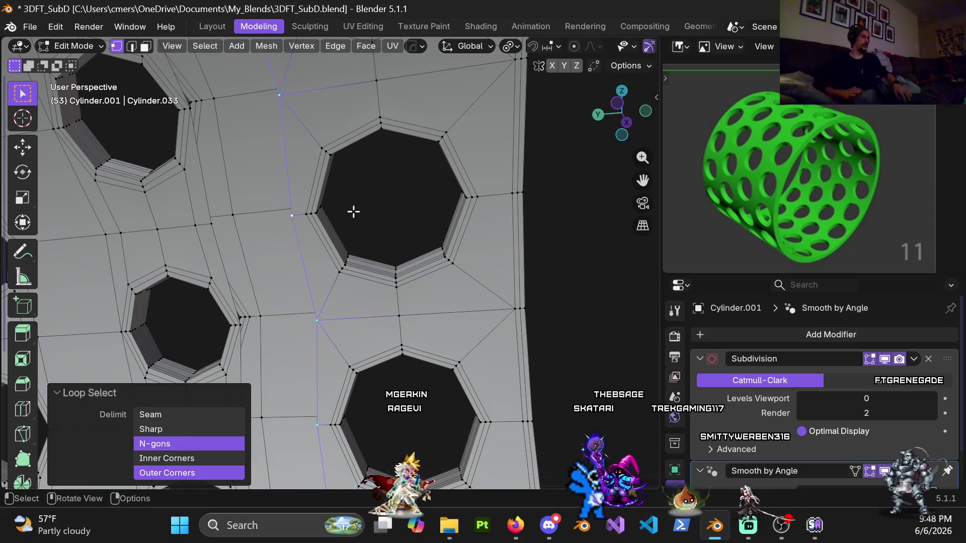
Zoom out and orbit to view the whole perforated cylinder
scroll(354, 216, down, 5)
middle_drag(354, 216, 299, 283)
Look around the ring, then settle on a zoomed front view in wireframe
key(KP_7)
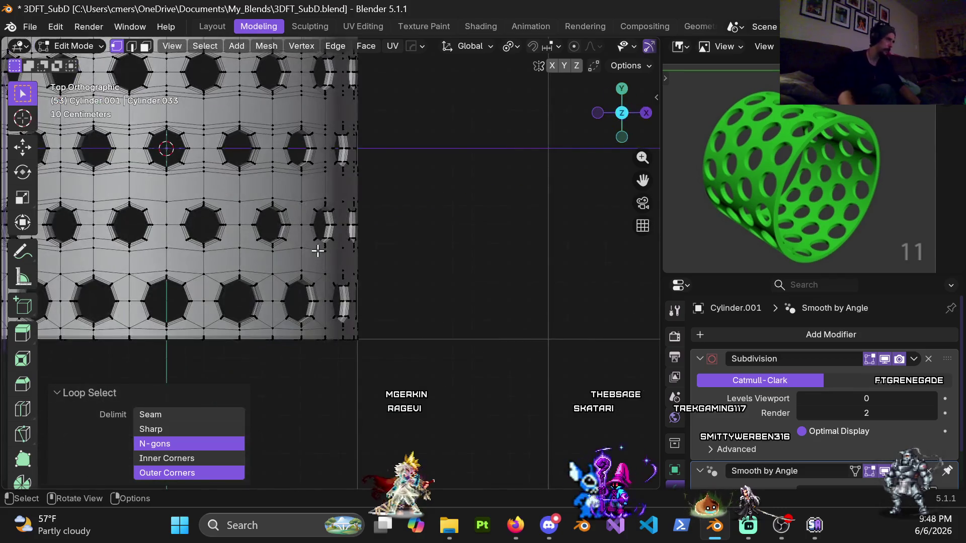
mouse_move(303, 217)
middle_down()
mouse_move(327, 201)
mouse_move(387, 201)
mouse_move(401, 233)
middle_up()
scroll(401, 233, up, 6)
middle_drag(487, 200, 438, 239)
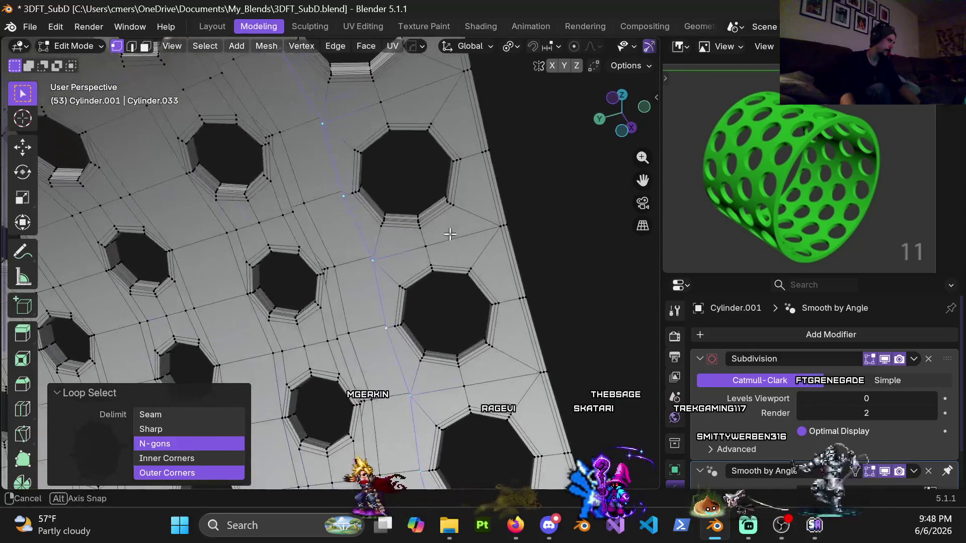
mouse_move(322, 232)
middle_down()
mouse_move(282, 223)
mouse_move(305, 215)
middle_up()
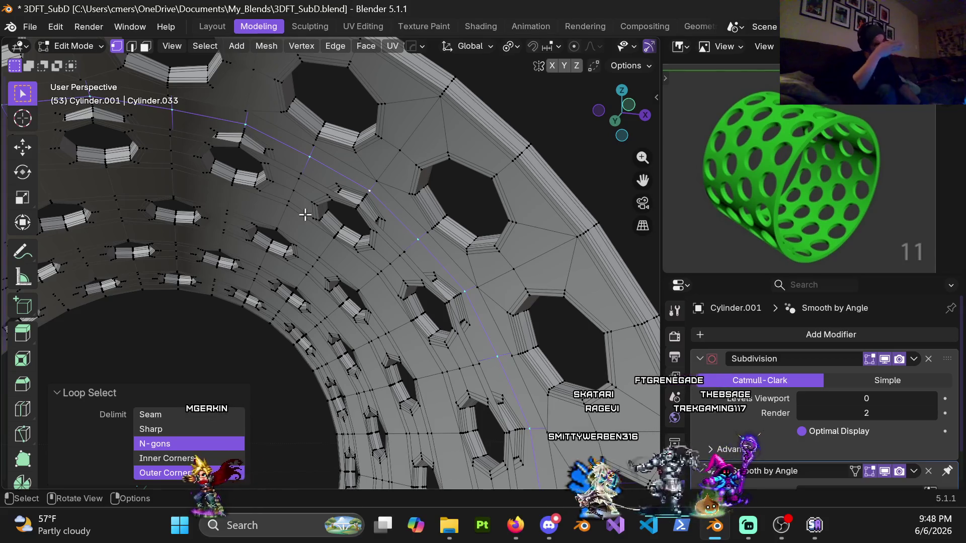
key(KP_1)
key(z)
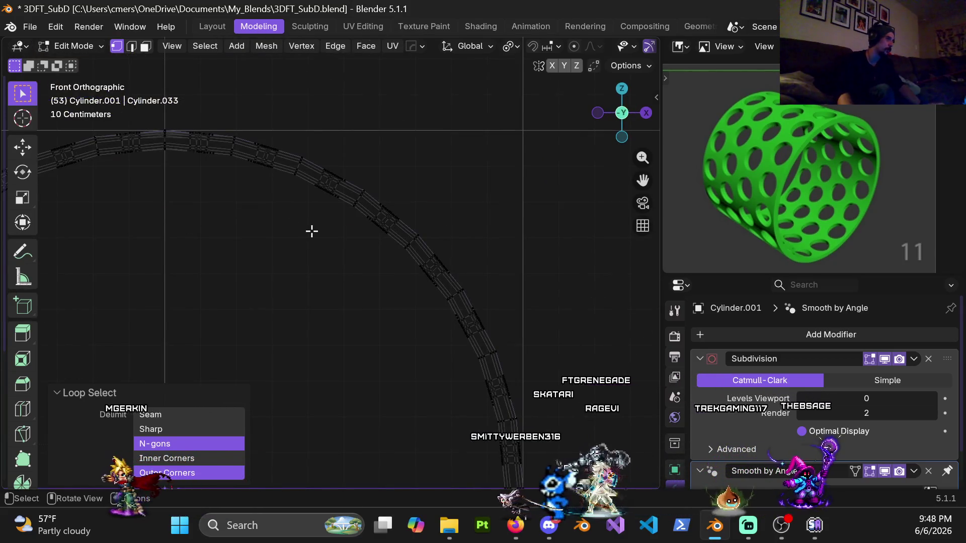
shift+middle_drag(455, 246, 453, 246)
scroll(430, 246, up, 3)
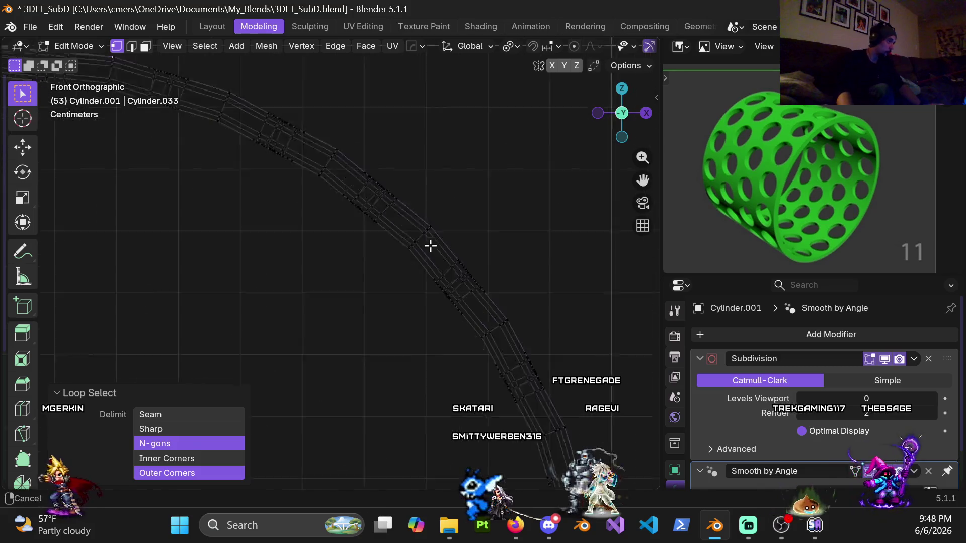
Duplicate the selected seam edge loop and scale the copy to 0.949
key(g)
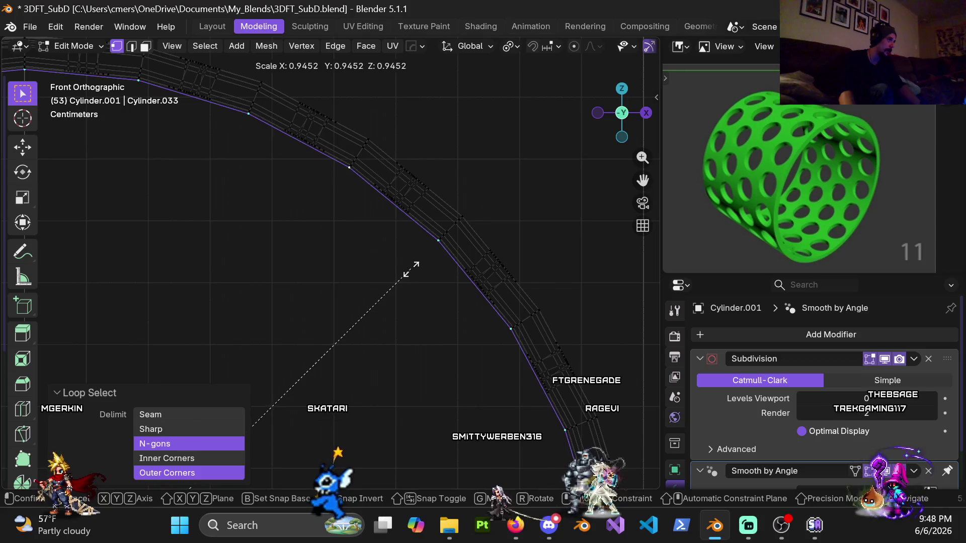
click(429, 261)
ctrl+scroll(423, 237, left, 2)
shift+scroll(418, 274, up, 2)
scroll(416, 343, up, 5)
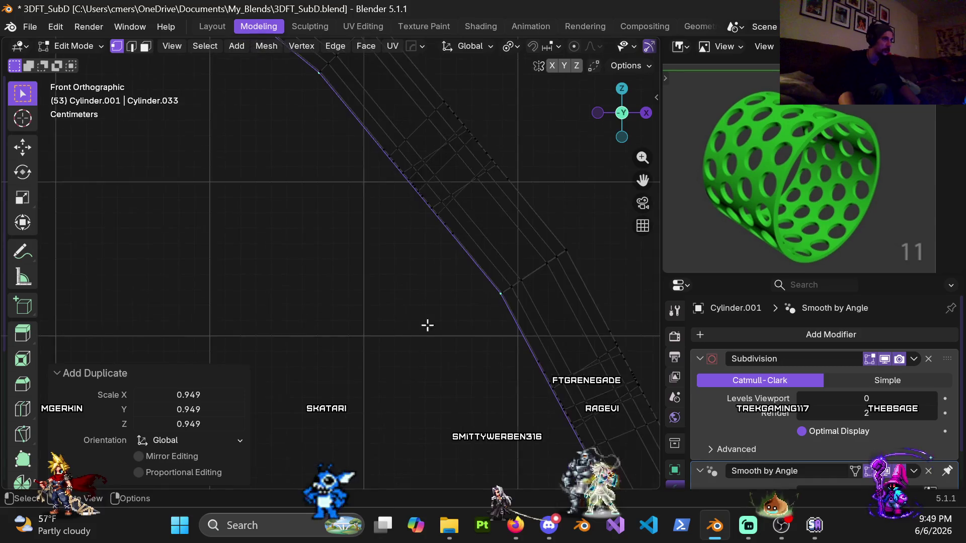
scroll(451, 272, up, 5)
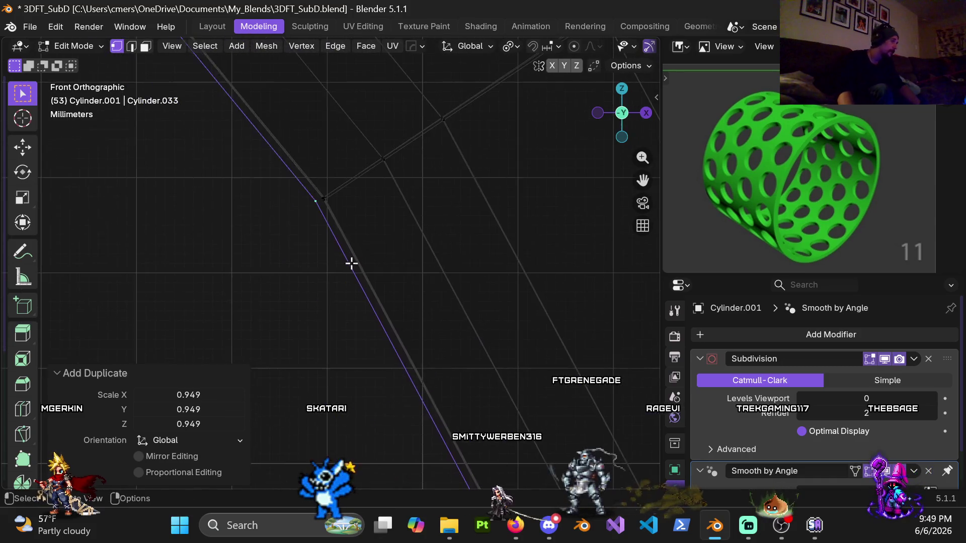
scroll(413, 291, up, 5)
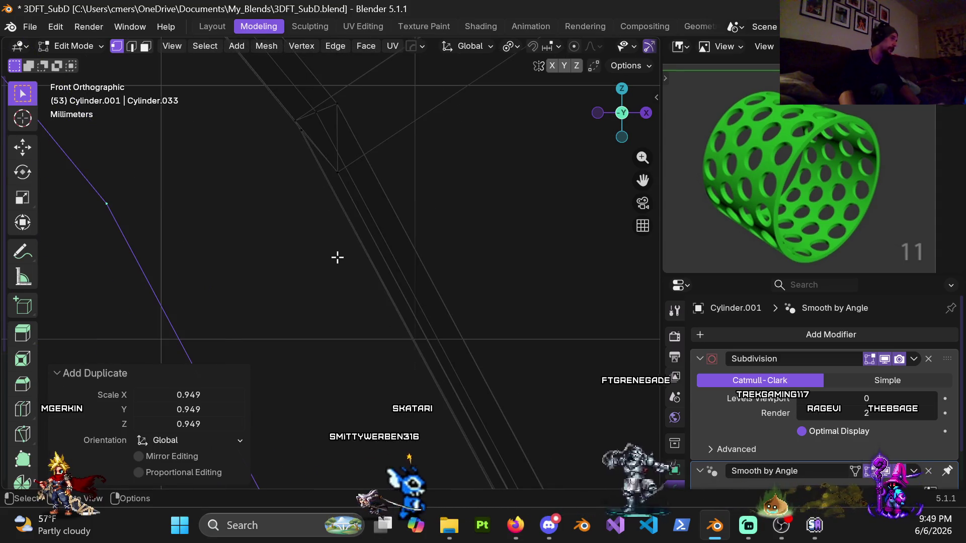
Enlarge the duplicated loop slightly with a scale of 1.001
key(s)
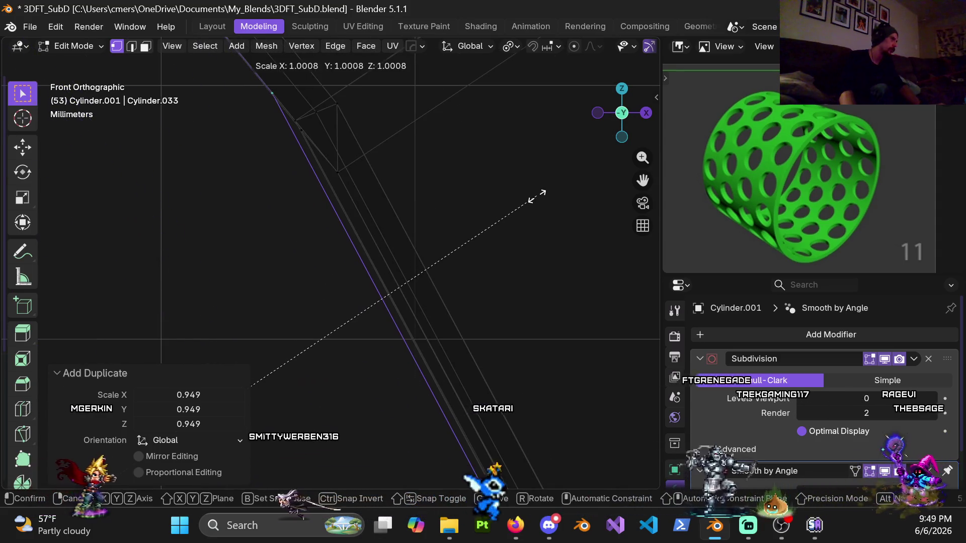
click(537, 196)
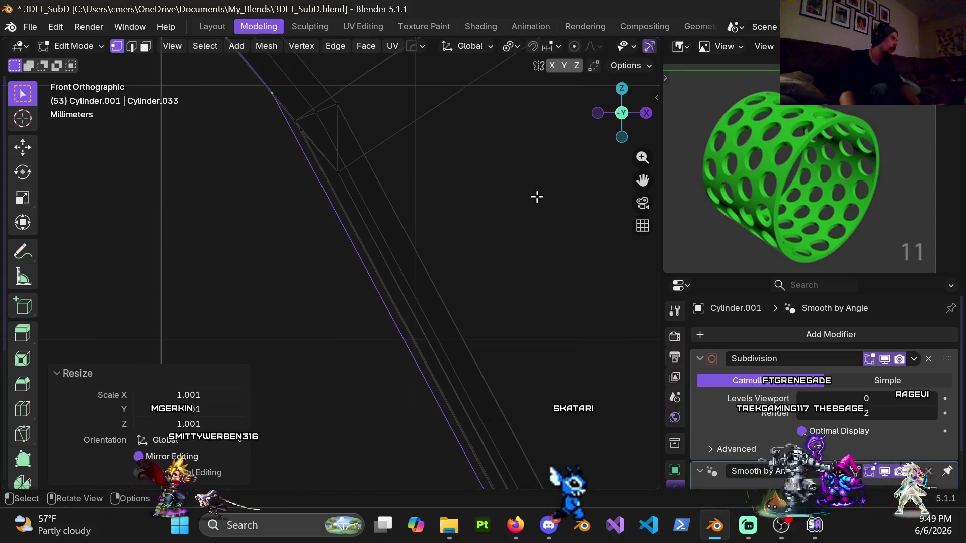
scroll(412, 274, up, 4)
scroll(407, 316, down, 4)
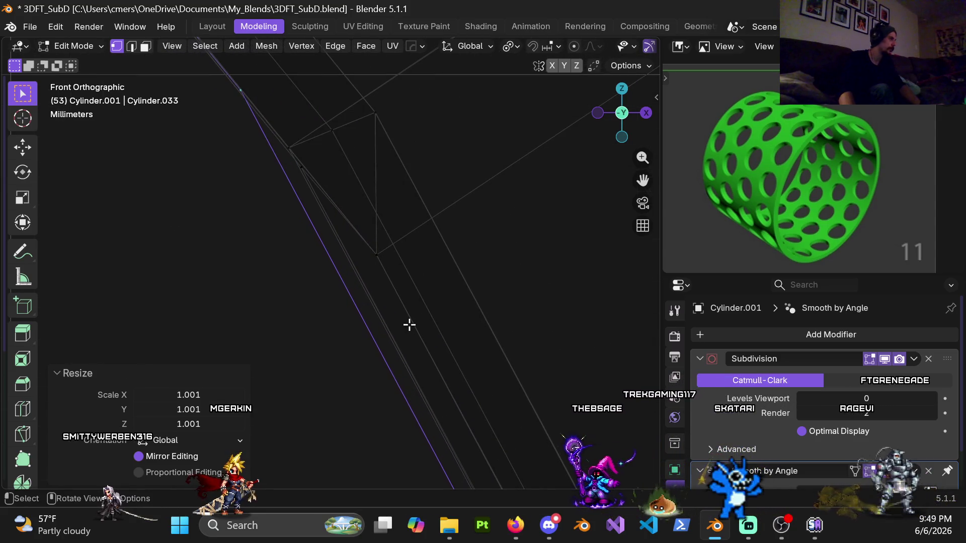
scroll(402, 324, down, 3)
Return to solid shading and select a seam vertex in a zoomed front view
key(z)
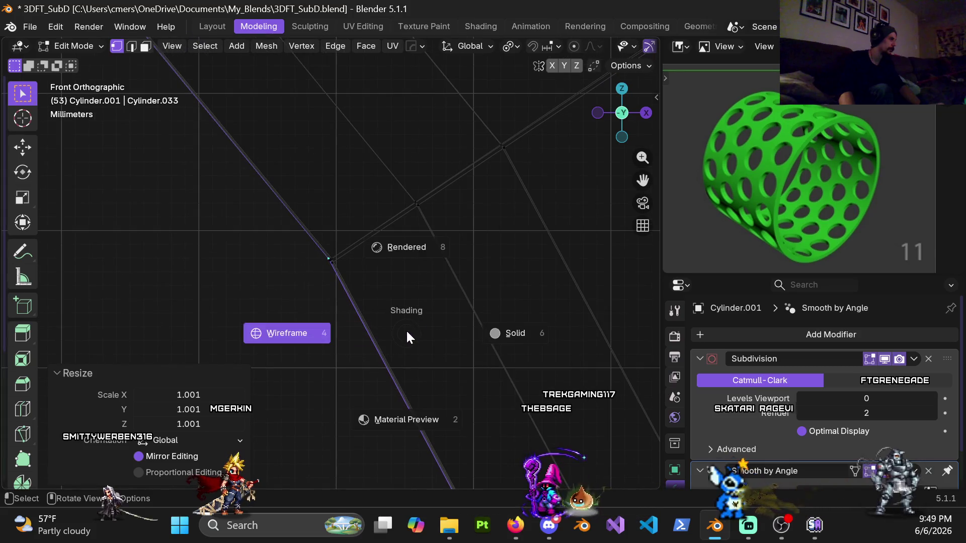
click(509, 333)
mouse_move(361, 320)
middle_down()
mouse_move(478, 302)
mouse_move(338, 313)
mouse_move(291, 291)
mouse_move(241, 233)
mouse_move(429, 209)
mouse_move(455, 250)
mouse_move(382, 176)
mouse_move(297, 176)
mouse_move(377, 204)
mouse_move(367, 213)
mouse_move(428, 248)
mouse_move(387, 299)
mouse_move(345, 323)
mouse_move(391, 278)
mouse_move(347, 292)
mouse_move(297, 282)
mouse_move(270, 263)
mouse_move(270, 252)
middle_up()
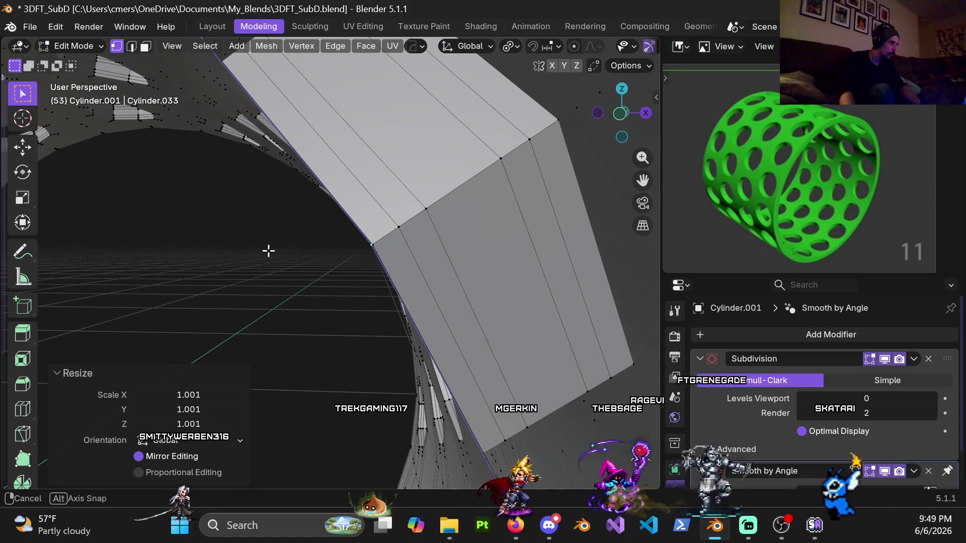
mouse_move(358, 252)
middle_down()
mouse_move(427, 244)
mouse_move(385, 251)
mouse_move(390, 272)
mouse_move(375, 302)
mouse_move(300, 316)
mouse_move(416, 242)
mouse_move(155, 209)
mouse_move(354, 265)
middle_up()
key(KP_1)
scroll(383, 280, up, 2)
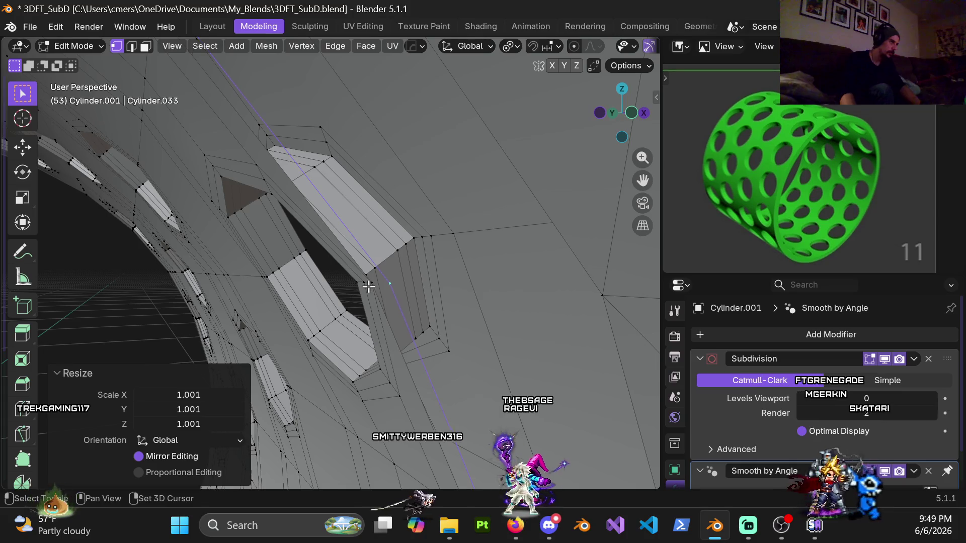
shift+click(372, 284)
key(KP_1)
mouse_move(388, 282)
ctrl+middle_down()
mouse_move(351, 286)
mouse_move(349, 297)
mouse_move(365, 168)
mouse_move(433, 361)
mouse_move(360, 237)
mouse_move(403, 327)
mouse_move(441, 252)
ctrl+middle_up()
scroll(438, 246, up, 3)
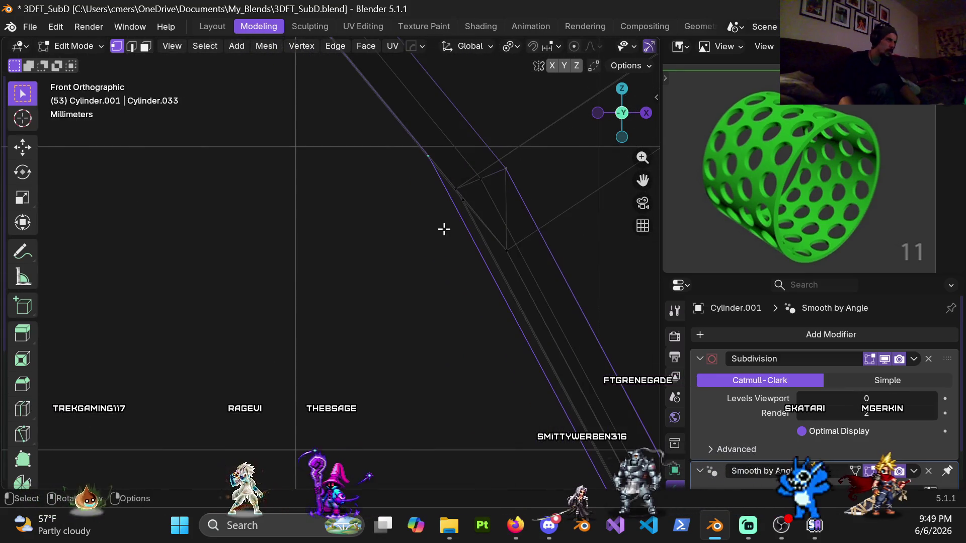
Select the seam edge loop, scale it to 1.000, and inspect it in perspective
alt+click(445, 194)
shift+middle_drag(442, 194, 391, 225)
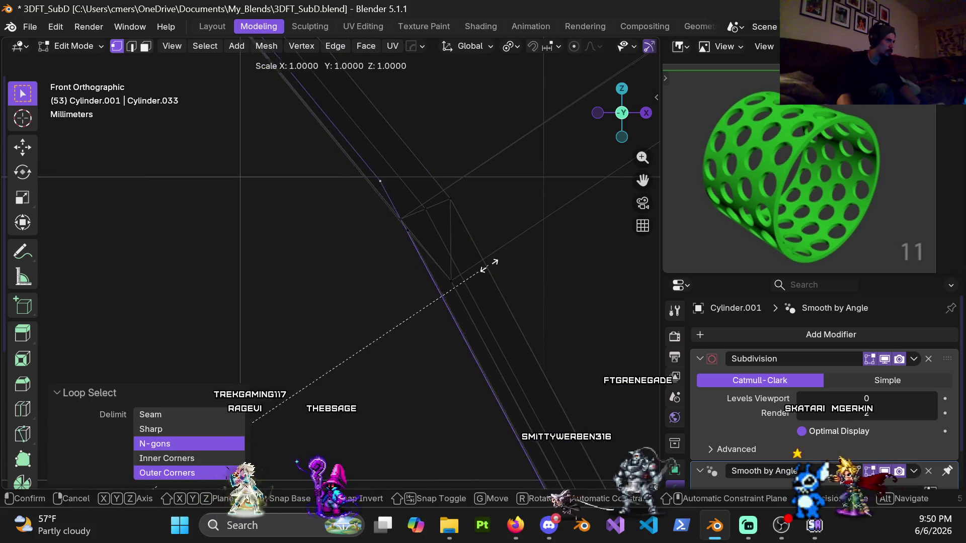
click(539, 261)
key(z)
mouse_move(593, 262)
middle_down()
mouse_move(431, 241)
mouse_move(263, 283)
mouse_move(409, 209)
mouse_move(216, 244)
mouse_move(351, 263)
mouse_move(409, 252)
mouse_move(356, 265)
mouse_move(427, 256)
mouse_move(474, 313)
mouse_move(468, 276)
mouse_move(525, 257)
middle_up()
scroll(351, 263, up, 5)
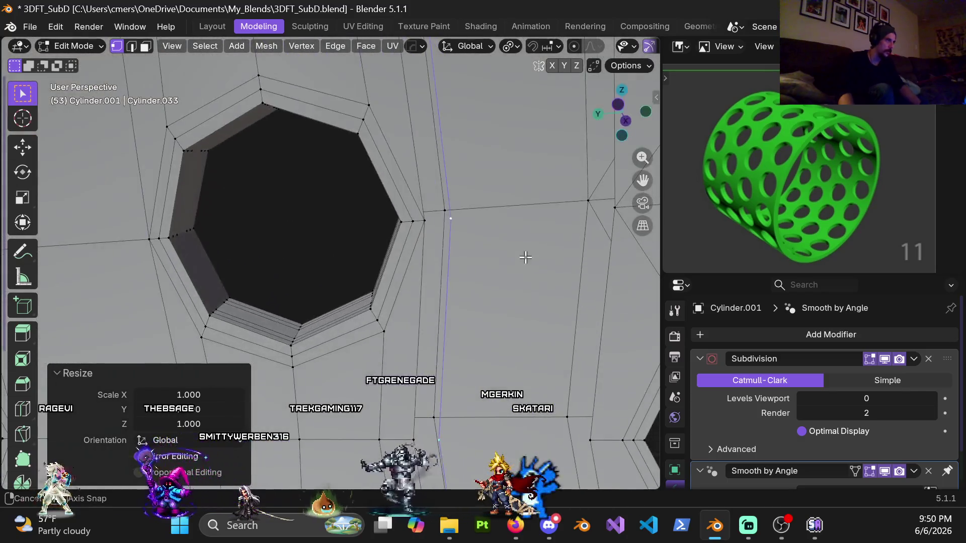
scroll(525, 257, down, 4)
mouse_move(428, 264)
middle_down()
mouse_move(534, 280)
mouse_move(496, 265)
mouse_move(545, 261)
mouse_move(383, 259)
mouse_move(376, 250)
middle_up()
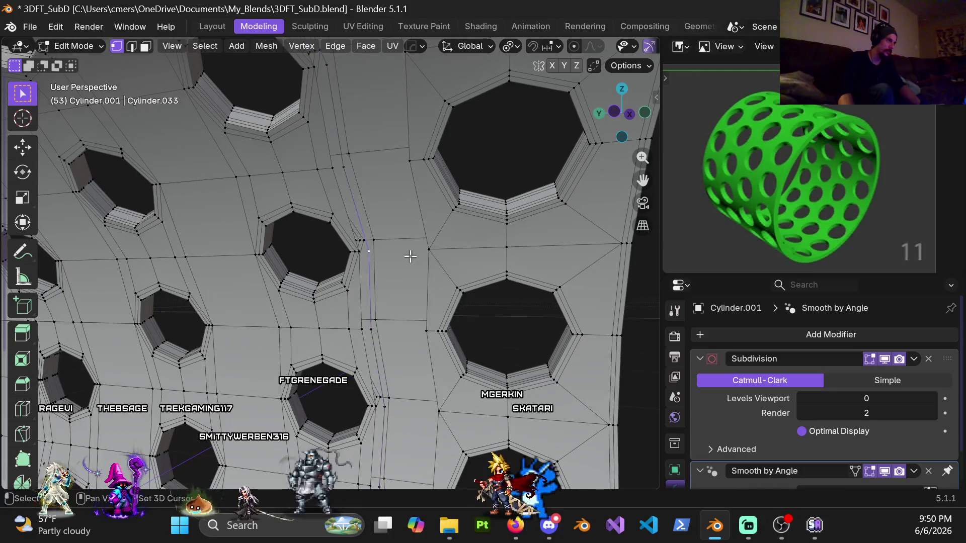
Check the seam vertex alignment in front wireframe, then return to solid shading
key(KP_1)
key(z)
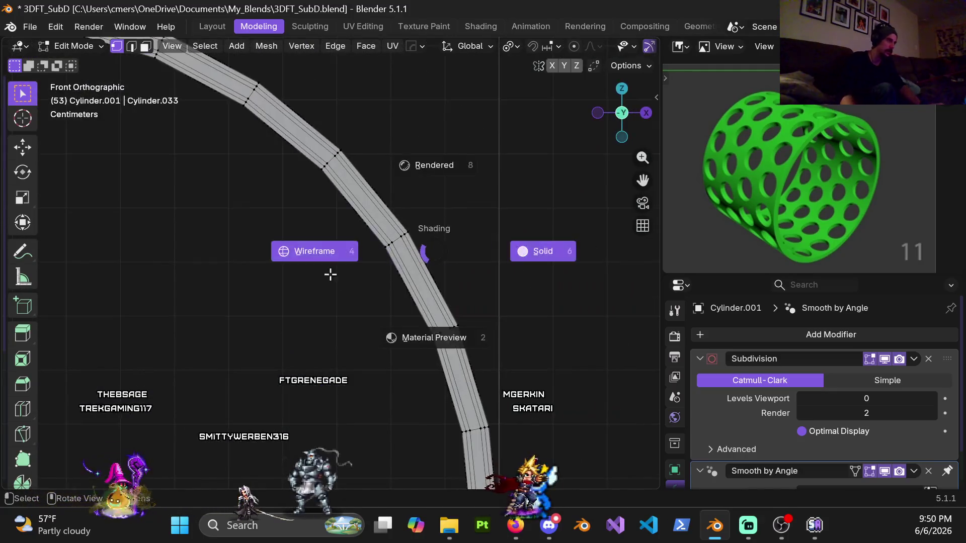
click(327, 271)
scroll(304, 267, up, 3)
shift+middle_drag(378, 272, 507, 247)
scroll(347, 256, up, 3)
shift+middle_drag(347, 257, 382, 244)
scroll(329, 240, down, 2)
key(z)
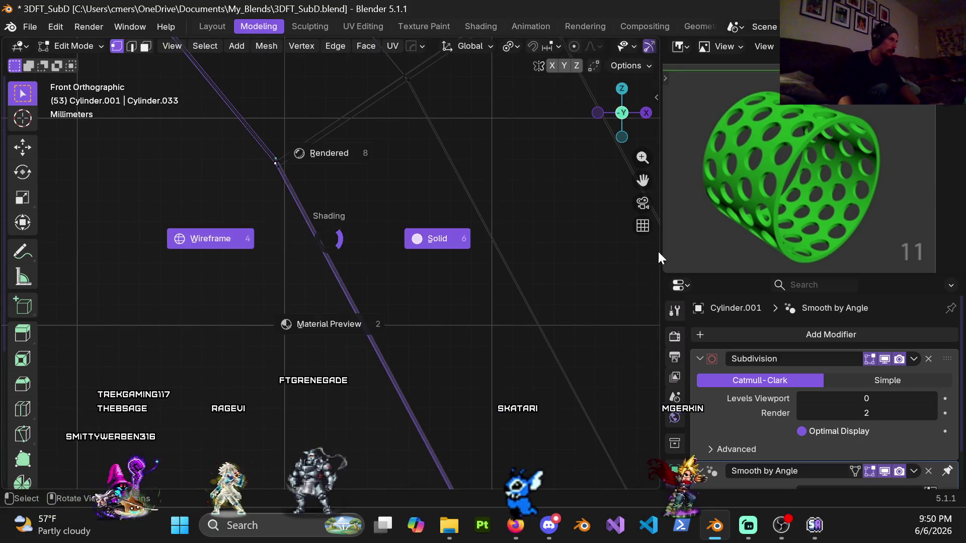
click(406, 241)
scroll(466, 321, down, 2)
Switch to Object Mode to view the whole sleeve, then back to Edit Mode
key(ctrl+Tab)
click(242, 322)
mouse_move(241, 322)
middle_down()
mouse_move(362, 270)
mouse_move(230, 264)
mouse_move(244, 287)
middle_up()
key(Tab)
scroll(375, 242, down, 3)
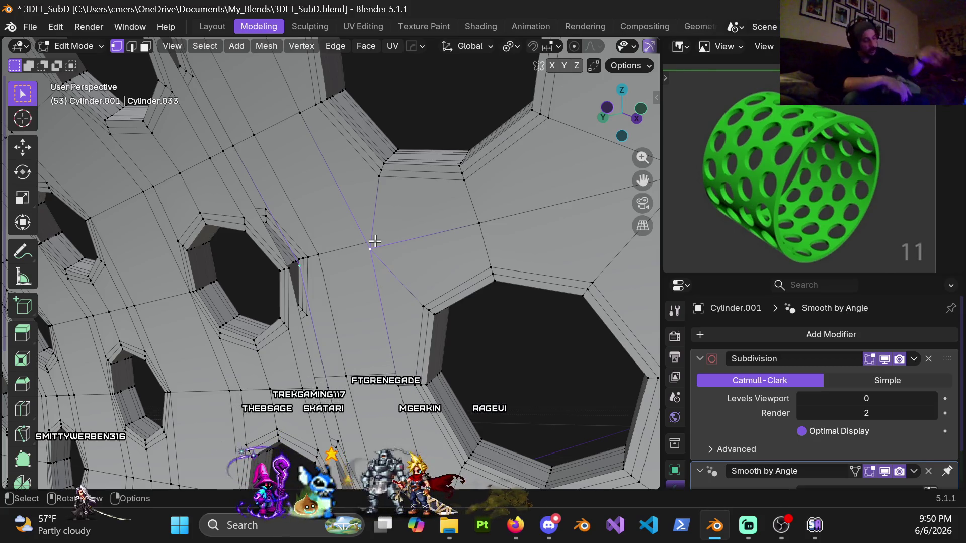
Zoom out to a front view of the whole ring and call up the mode menu
scroll(375, 242, down, 10)
key(KP_1)
key(ctrl+Tab)
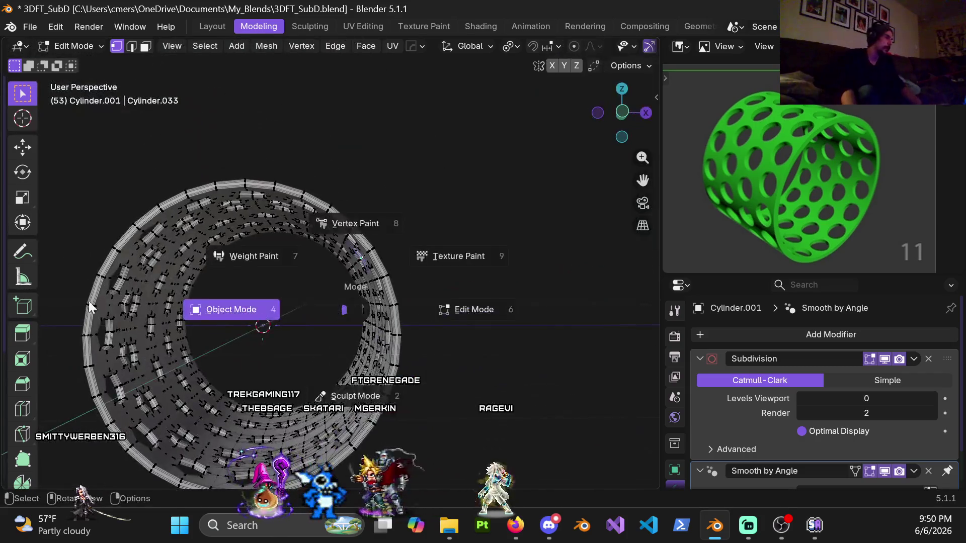
Go to Object Mode, unhide all objects, deselect, and save 3DFT_SubD.blend
click(159, 305)
scroll(367, 281, down, 5)
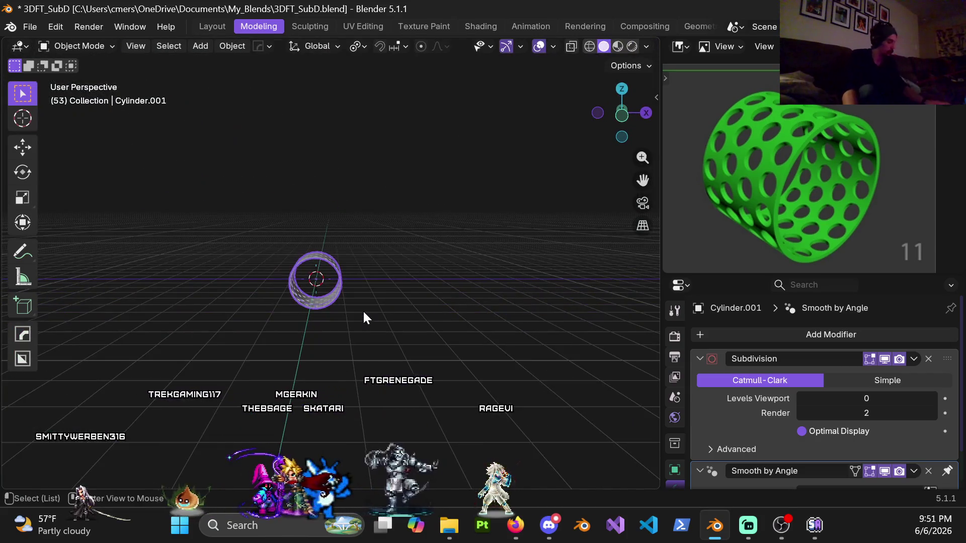
key(alt+h)
scroll(363, 310, down, 5)
click(327, 316)
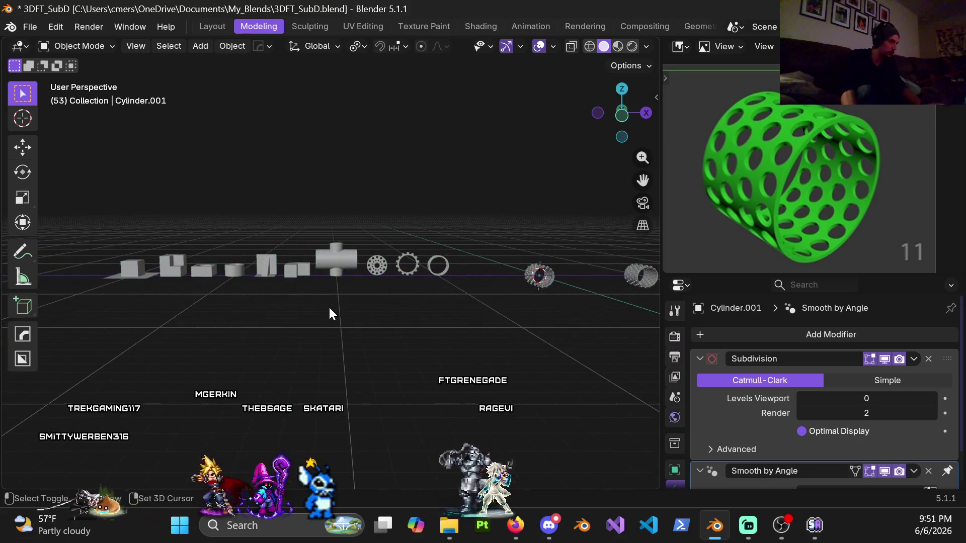
scroll(340, 339, up, 3)
mouse_move(336, 336)
middle_down()
mouse_move(373, 402)
mouse_move(288, 355)
mouse_move(255, 359)
middle_up()
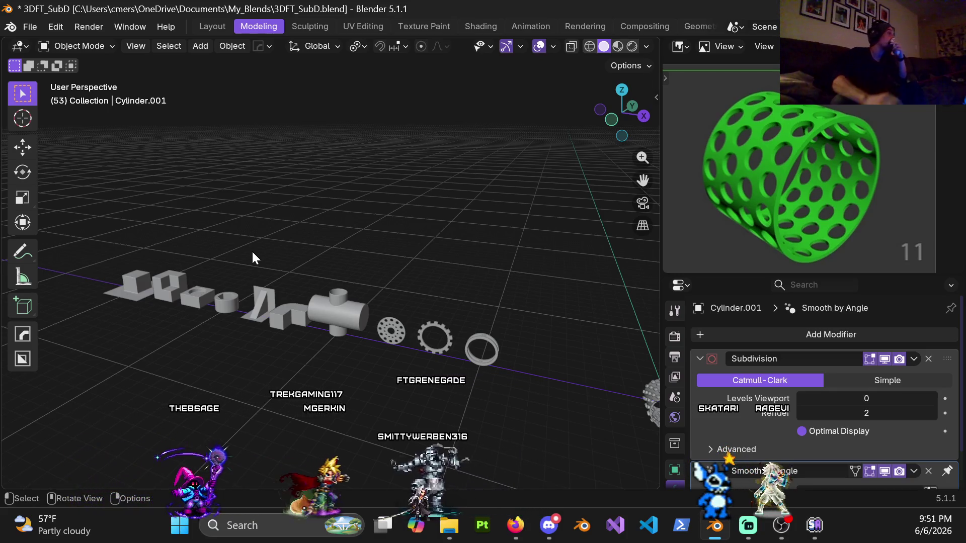
key(ctrl+s)
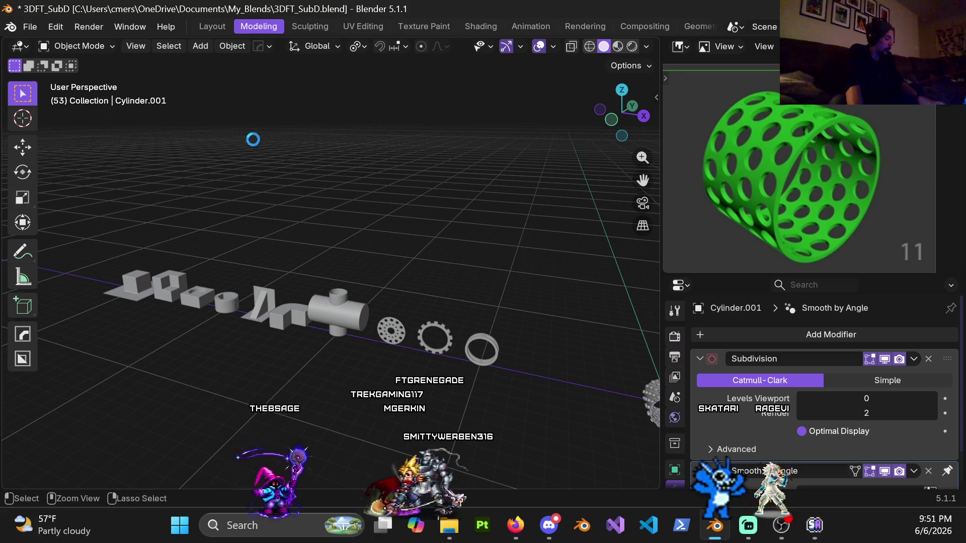
Open Scene_001.blend from recent files and switch the viewport to solid shading
click(37, 32)
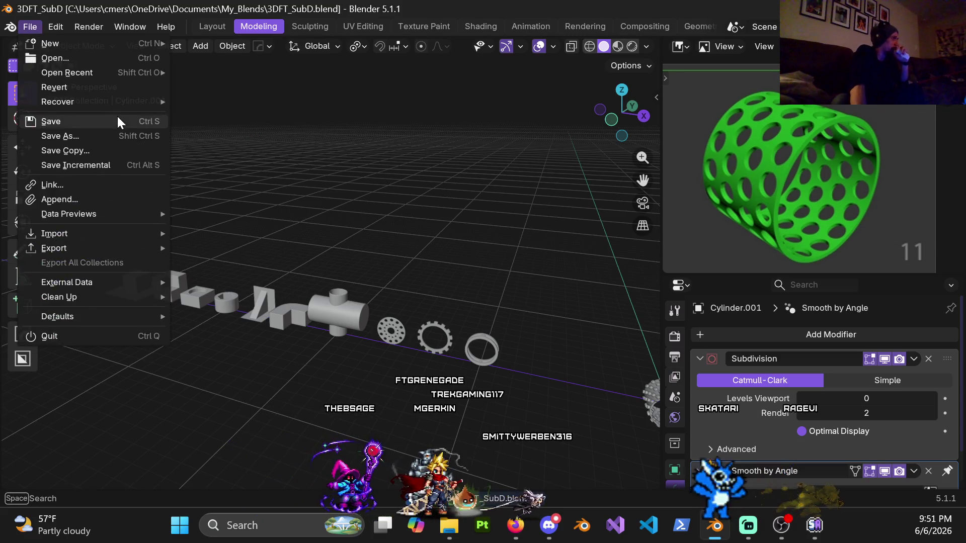
mouse_move(122, 72)
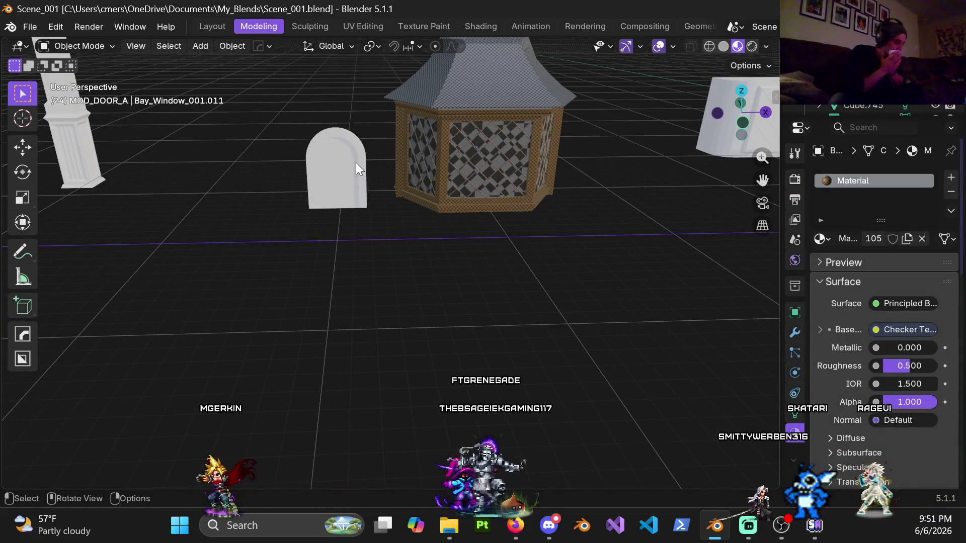
scroll(355, 162, down, 10)
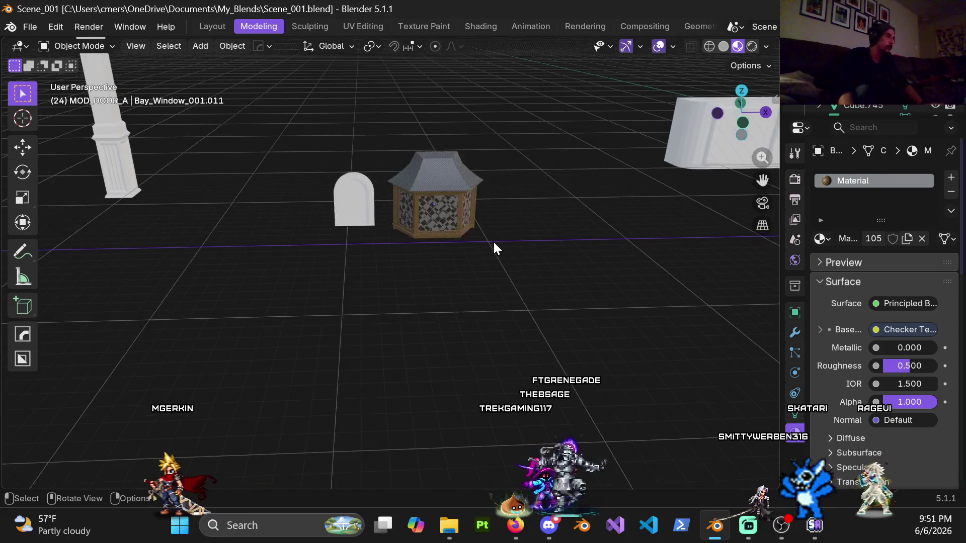
middle_drag(588, 266, 419, 257)
key(z)
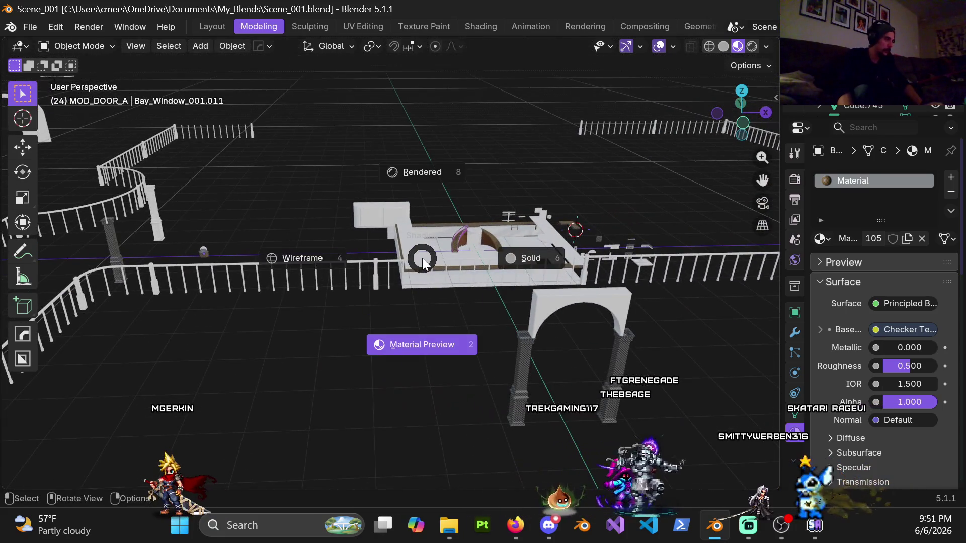
click(549, 266)
Orbit and zoom around the staircase and raised platform
scroll(451, 287, up, 8)
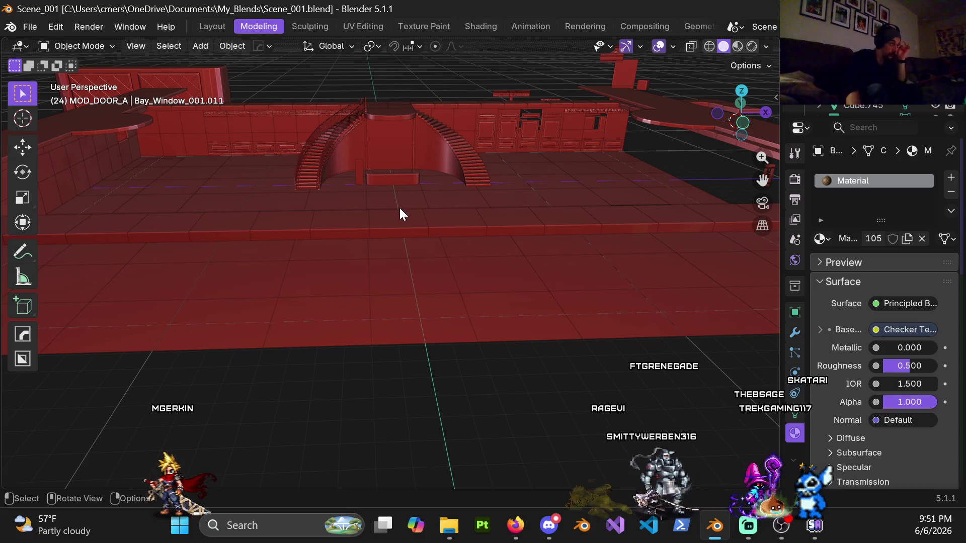
scroll(451, 301, up, 10)
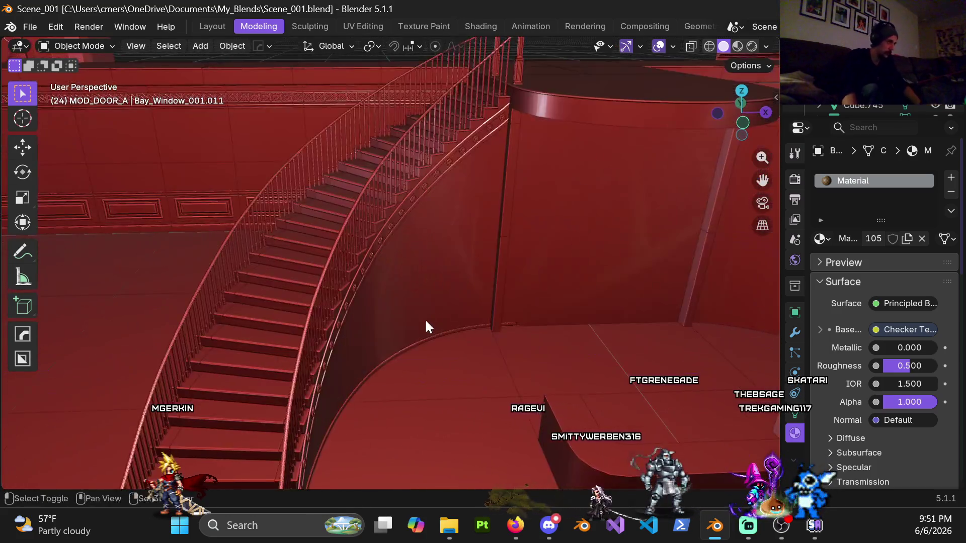
mouse_move(411, 194)
middle_down()
mouse_move(523, 198)
mouse_move(448, 226)
mouse_move(392, 431)
mouse_move(396, 248)
mouse_move(433, 205)
mouse_move(438, 181)
mouse_move(388, 228)
mouse_move(443, 135)
mouse_move(434, 73)
mouse_move(380, 285)
mouse_move(406, 183)
mouse_move(440, 242)
mouse_move(452, 181)
mouse_move(518, 163)
mouse_move(490, 192)
middle_up()
mouse_move(537, 271)
middle_down()
mouse_move(472, 288)
mouse_move(491, 274)
mouse_move(396, 244)
mouse_move(482, 255)
mouse_move(393, 256)
mouse_move(429, 262)
mouse_move(396, 217)
middle_up()
mouse_move(358, 270)
middle_down()
mouse_move(340, 355)
mouse_move(276, 295)
mouse_move(283, 325)
mouse_move(354, 227)
mouse_move(220, 245)
mouse_move(324, 267)
mouse_move(252, 270)
mouse_move(336, 288)
mouse_move(334, 298)
mouse_move(388, 271)
mouse_move(423, 272)
mouse_move(481, 236)
mouse_move(473, 240)
middle_up()
mouse_move(456, 257)
middle_down()
mouse_move(410, 273)
mouse_move(367, 273)
mouse_move(422, 276)
middle_up()
scroll(422, 277, down, 10)
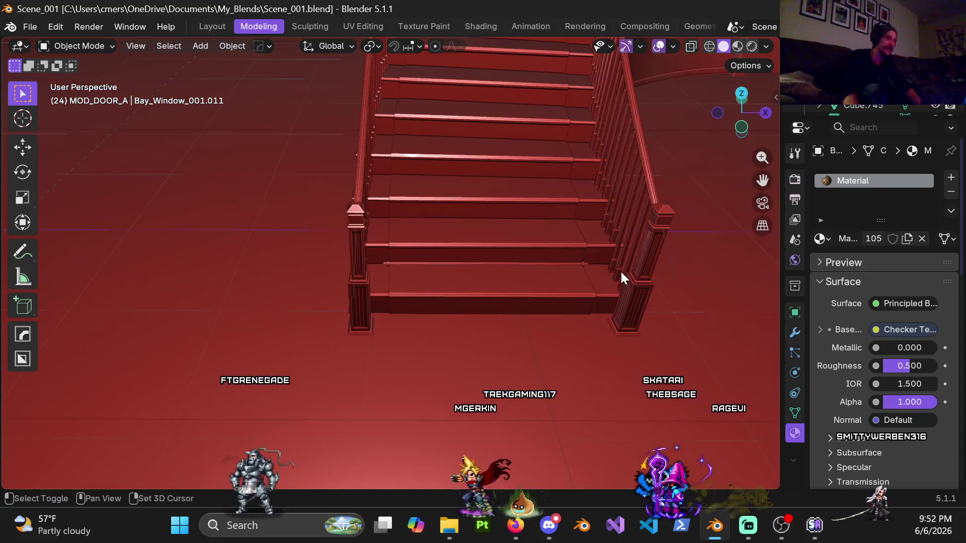
scroll(453, 236, down, 5)
Pan to the loose door and window pieces and box-select the bay window arch pieces
mouse_move(327, 231)
shift+middle_down()
mouse_move(285, 177)
mouse_move(517, 205)
shift+middle_up()
scroll(453, 211, down, 3)
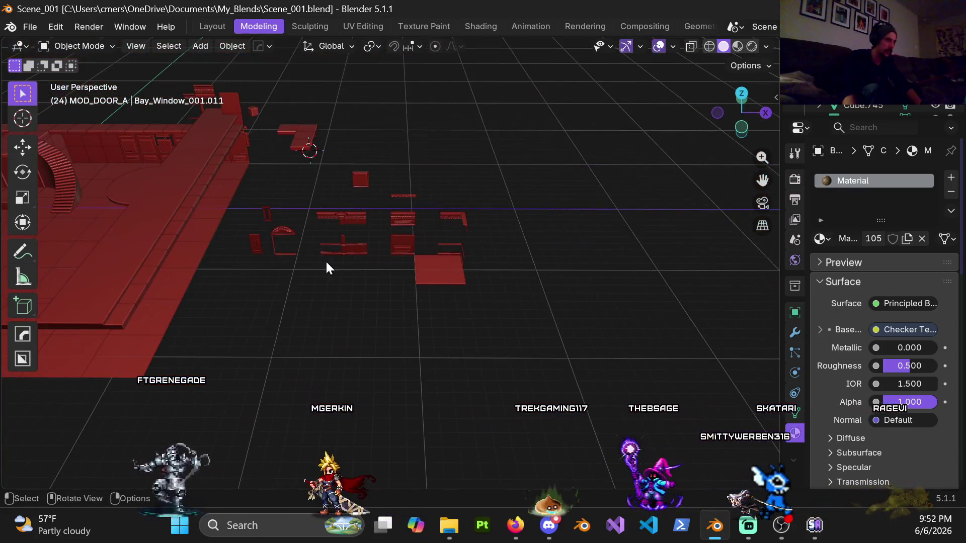
shift+middle_drag(312, 220, 317, 259)
scroll(312, 251, up, 1)
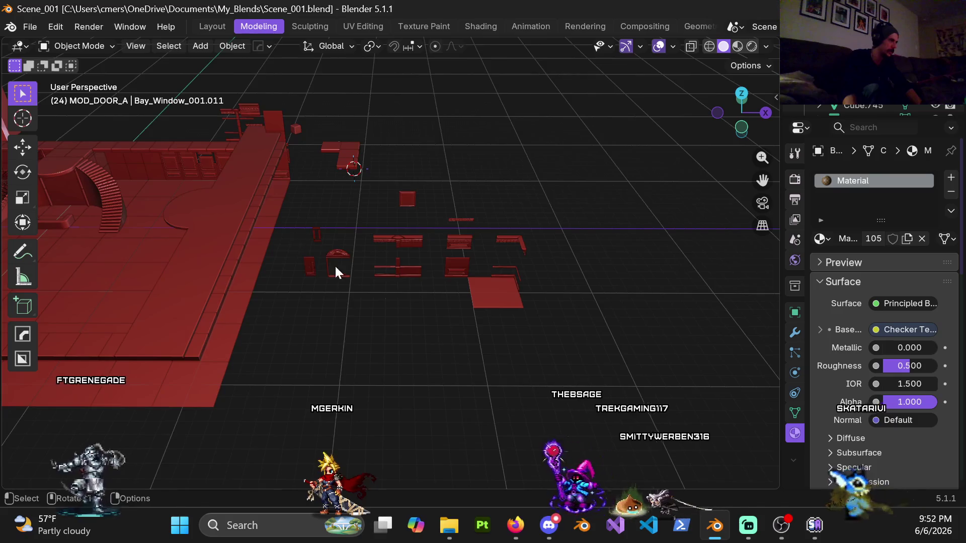
scroll(331, 259, up, 3)
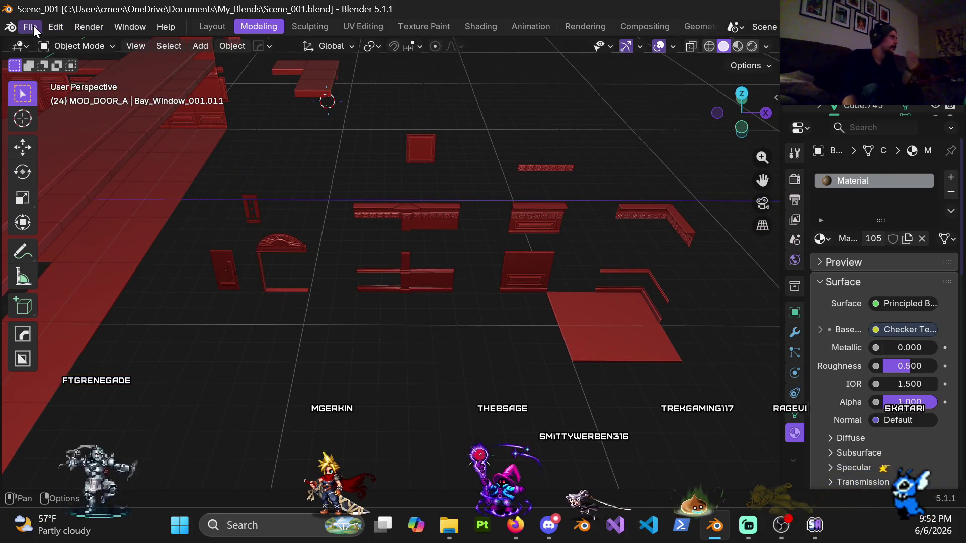
drag(280, 224, 347, 381)
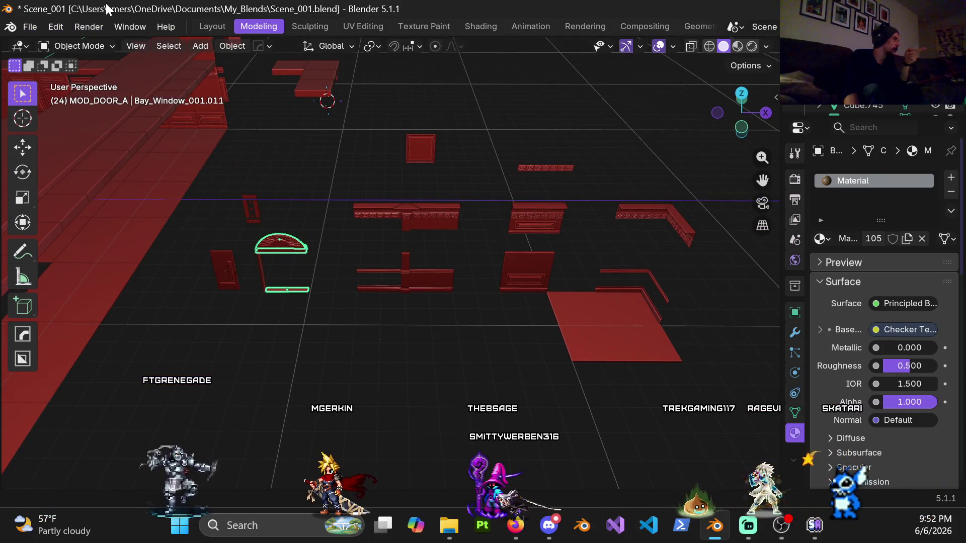
Open Splash_Screen.blend without saving Scene_001 and look around the street scene
click(25, 32)
mouse_move(125, 74)
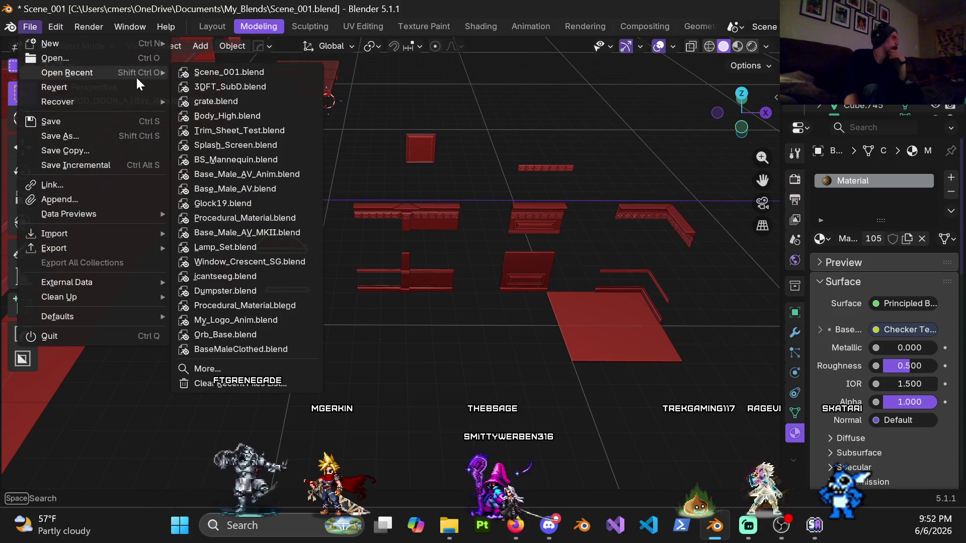
click(255, 140)
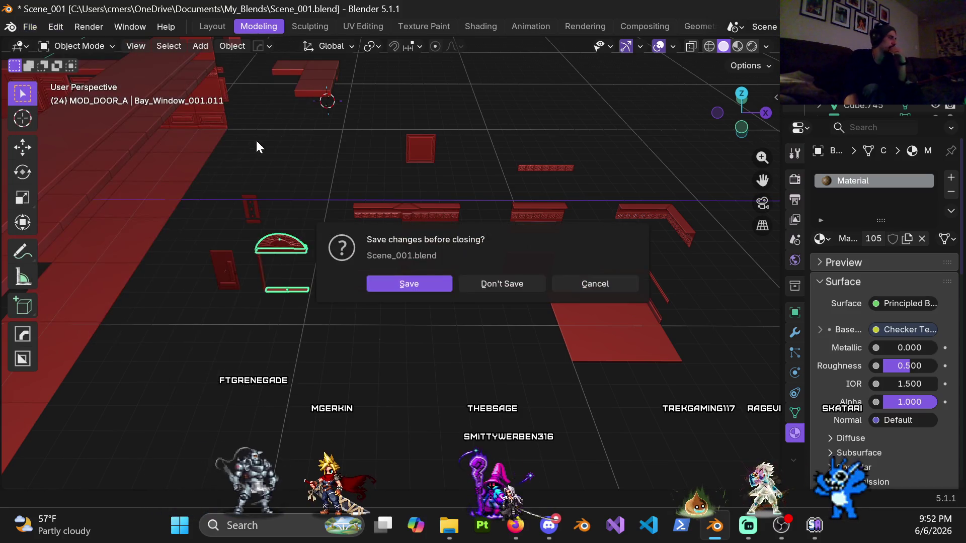
click(480, 280)
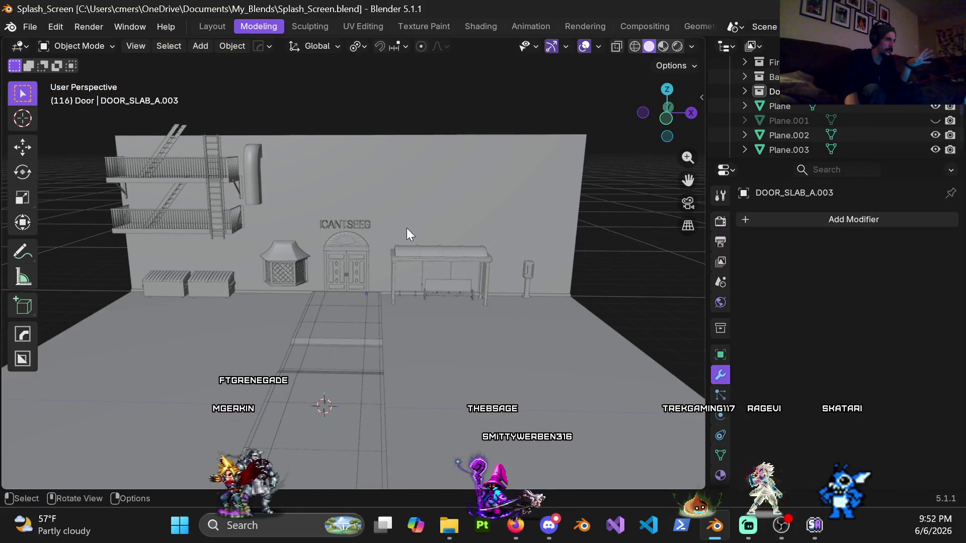
mouse_move(404, 230)
middle_down()
mouse_move(378, 252)
mouse_move(347, 247)
mouse_move(369, 235)
mouse_move(347, 246)
mouse_move(470, 246)
mouse_move(352, 253)
middle_up()
scroll(343, 247, up, 2)
scroll(461, 254, down, 5)
scroll(450, 257, up, 3)
scroll(353, 246, down, 2)
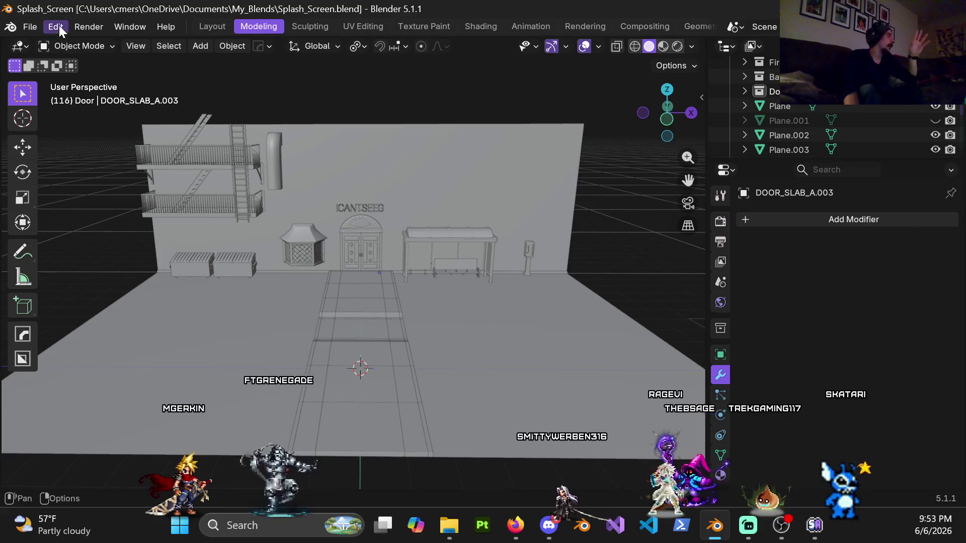
Reopen 3DFT_SubD.blend and hide the row of practice objects
click(29, 25)
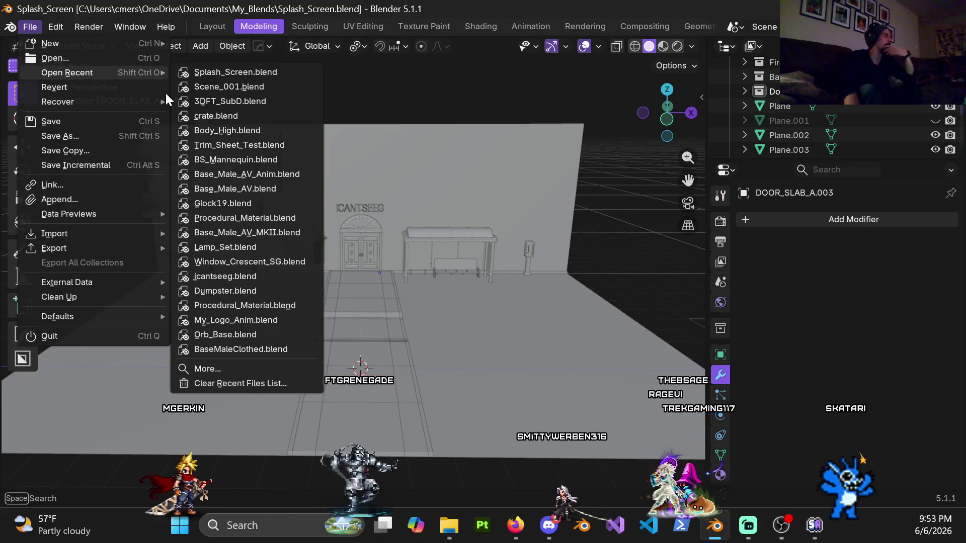
mouse_move(112, 73)
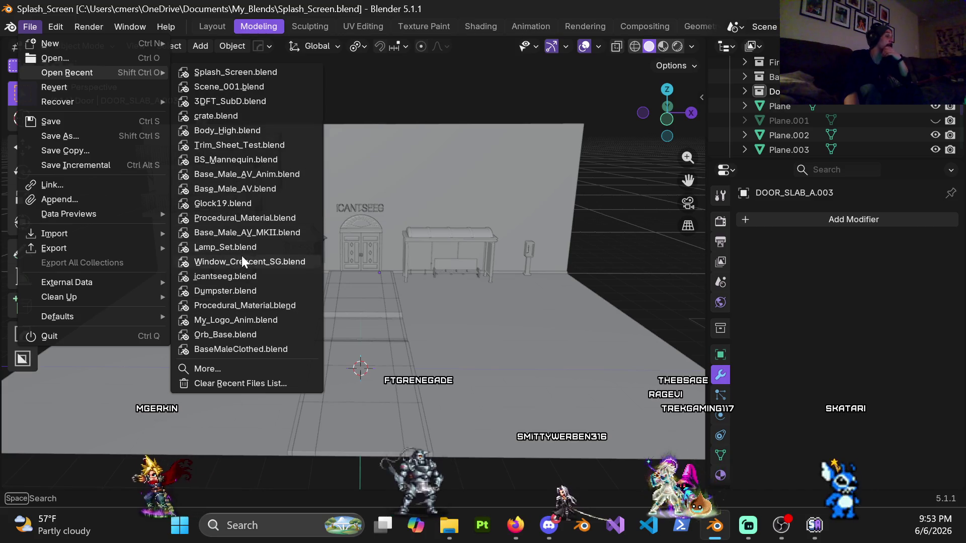
click(246, 104)
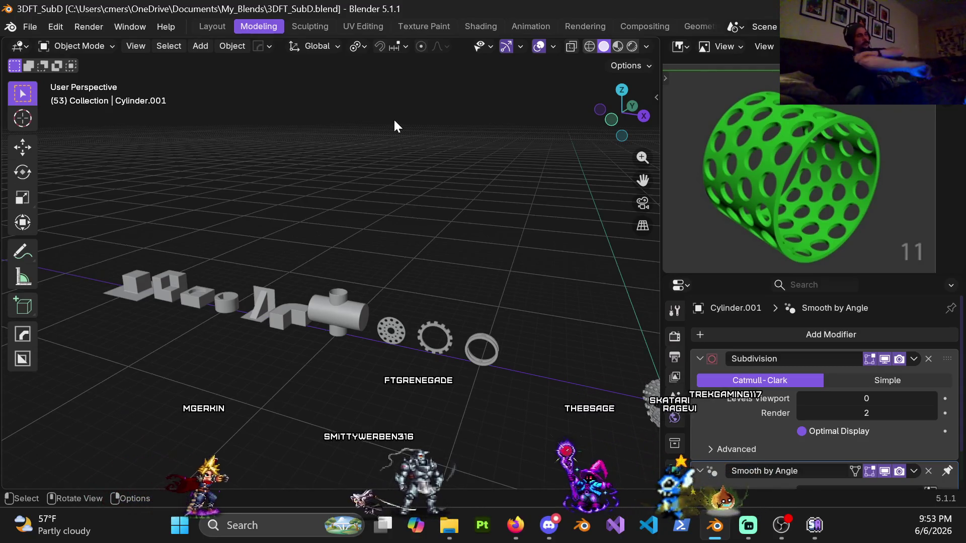
scroll(276, 295, down, 5)
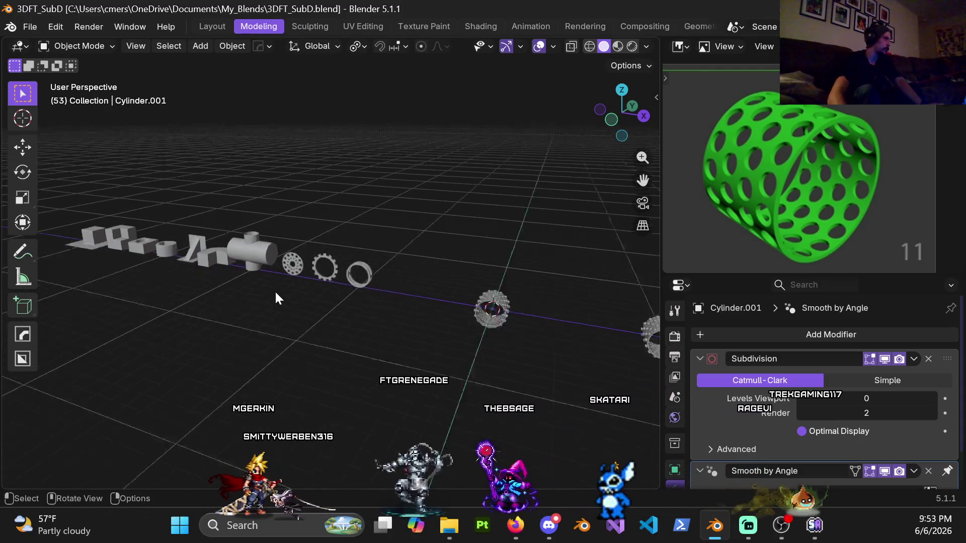
mouse_move(106, 208)
mouse_down()
mouse_move(413, 328)
mouse_move(385, 318)
mouse_up()
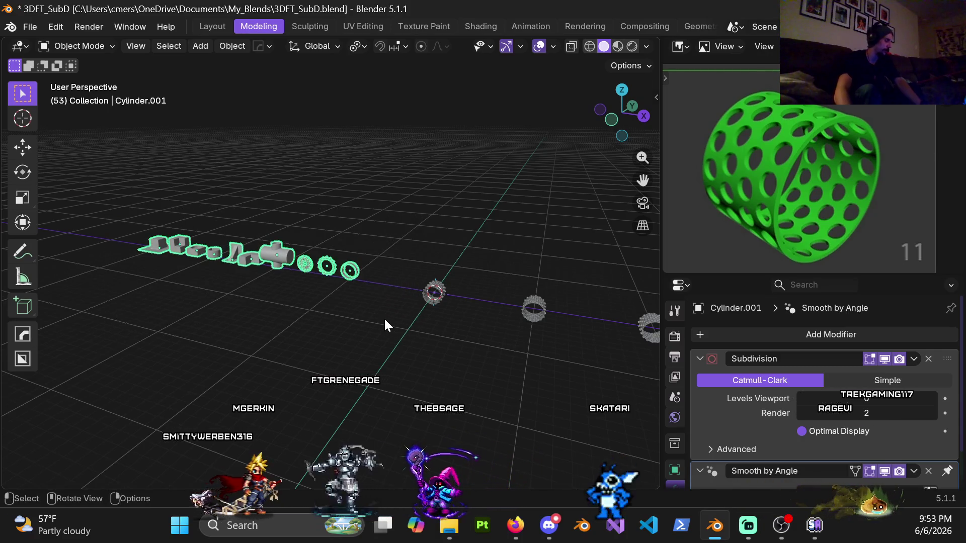
key(h)
Hide four of the five remaining rings
shift+middle_drag(385, 318, 314, 286)
scroll(347, 264, up, 6)
scroll(448, 242, down, 6)
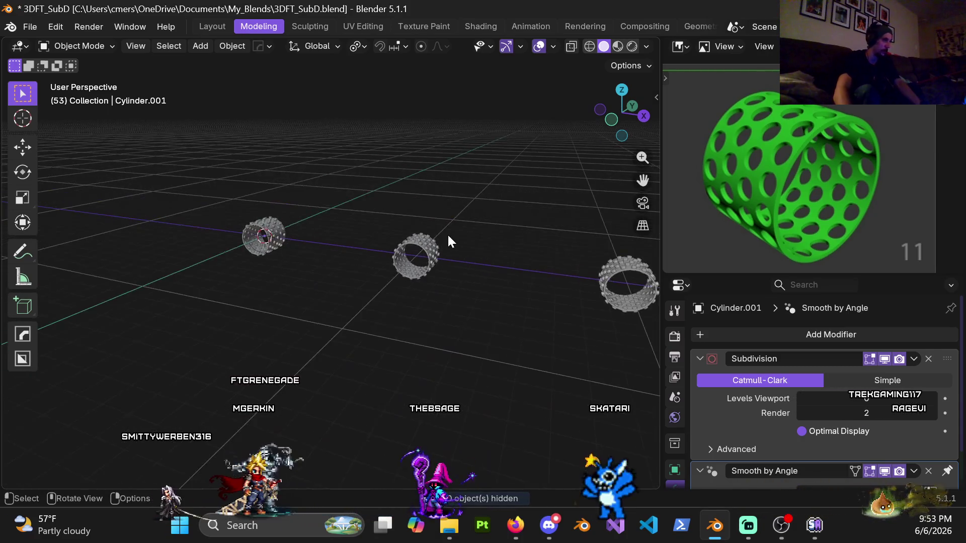
middle_drag(422, 243, 444, 207)
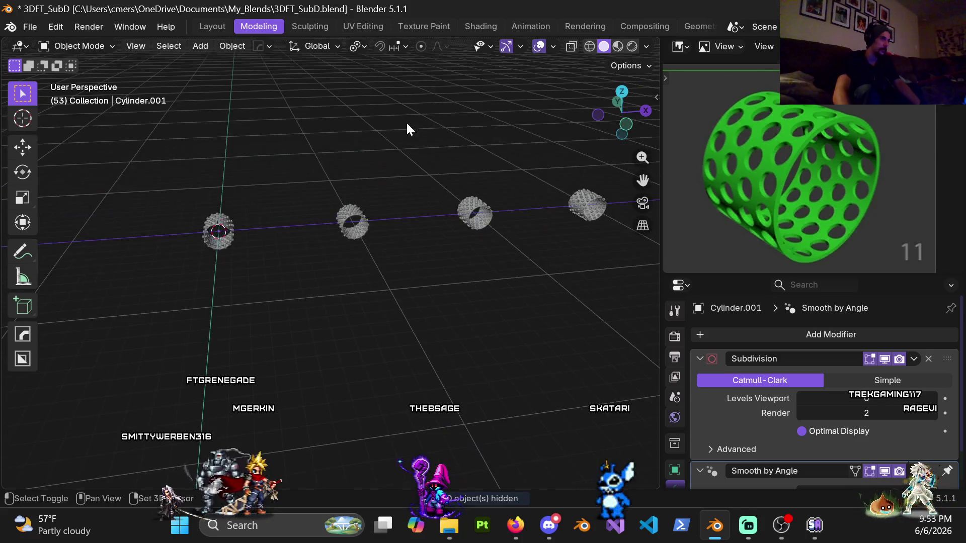
shift+middle_drag(407, 130, 237, 149)
scroll(334, 191, down, 4)
drag(272, 181, 467, 340)
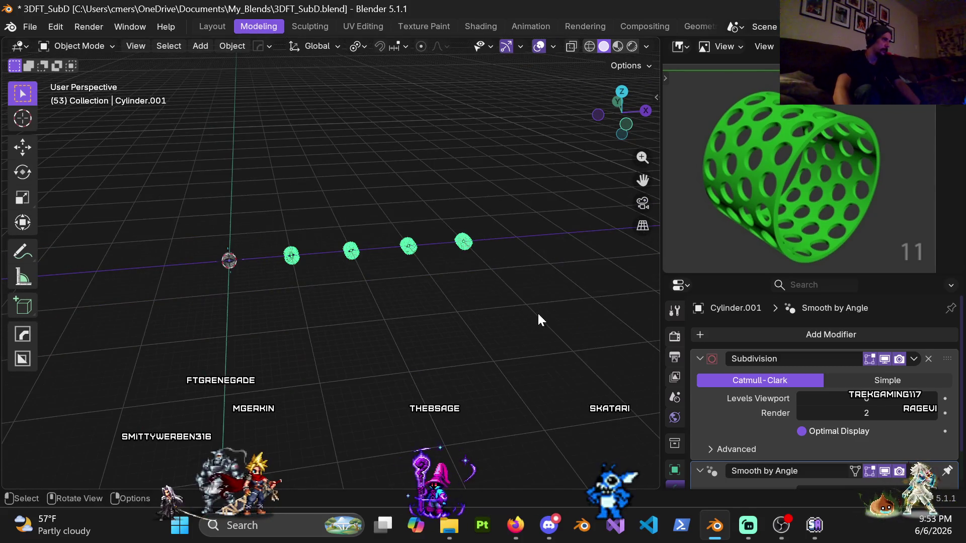
key(h)
Hide the pegged ring, then enter Edit Mode on the holed cylinder
mouse_move(366, 297)
middle_down()
mouse_move(354, 255)
mouse_move(434, 254)
mouse_move(406, 251)
mouse_move(416, 263)
mouse_move(383, 226)
middle_up()
scroll(382, 226, up, 2)
click(361, 202)
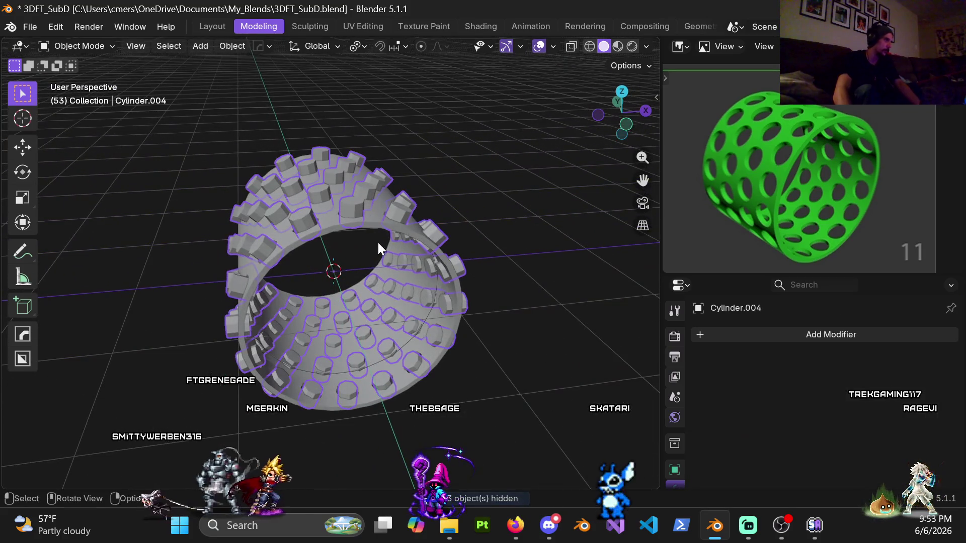
key(h)
click(381, 216)
key(Tab)
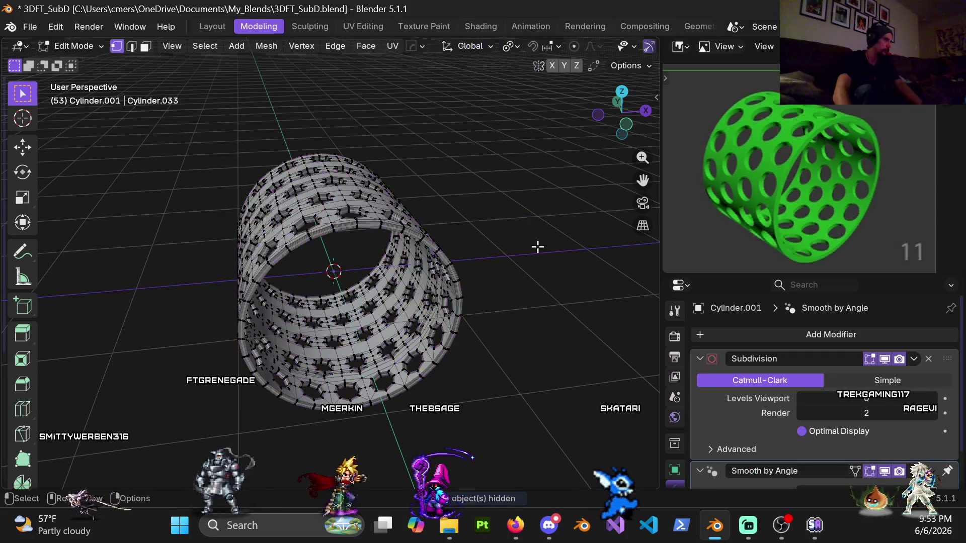
Select a single vertex on the seam between two hole columns
mouse_move(454, 231)
middle_down()
mouse_move(373, 209)
mouse_move(409, 186)
mouse_move(328, 149)
mouse_move(325, 163)
mouse_move(337, 168)
mouse_move(459, 192)
mouse_move(530, 164)
middle_up()
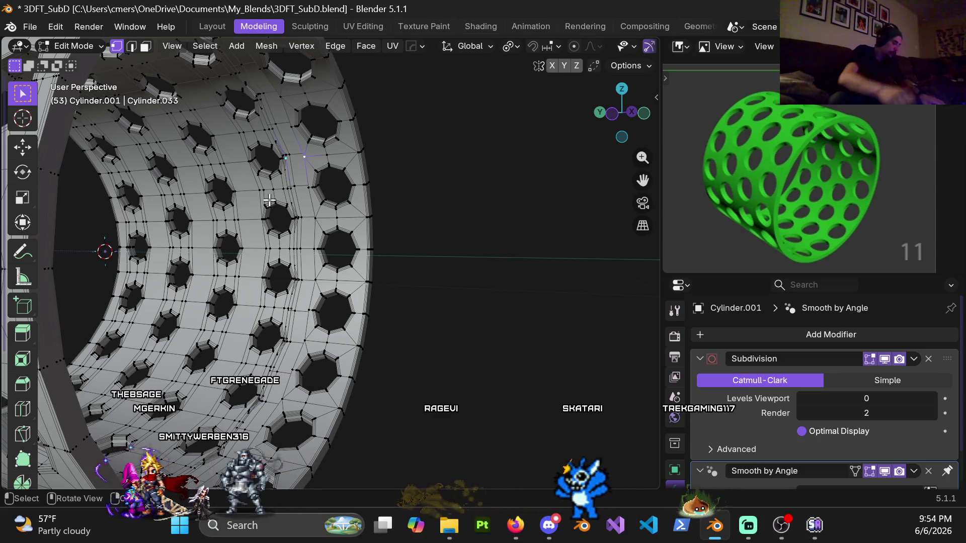
scroll(364, 111, up, 5)
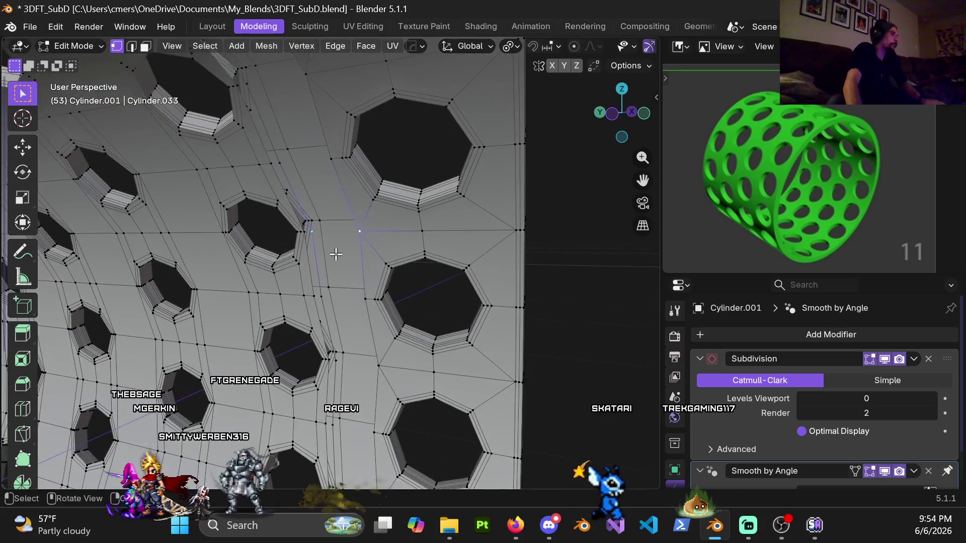
scroll(335, 253, up, 3)
middle_drag(352, 216, 380, 198)
click(298, 211)
mouse_move(336, 252)
middle_down()
mouse_move(323, 225)
mouse_move(340, 212)
middle_up()
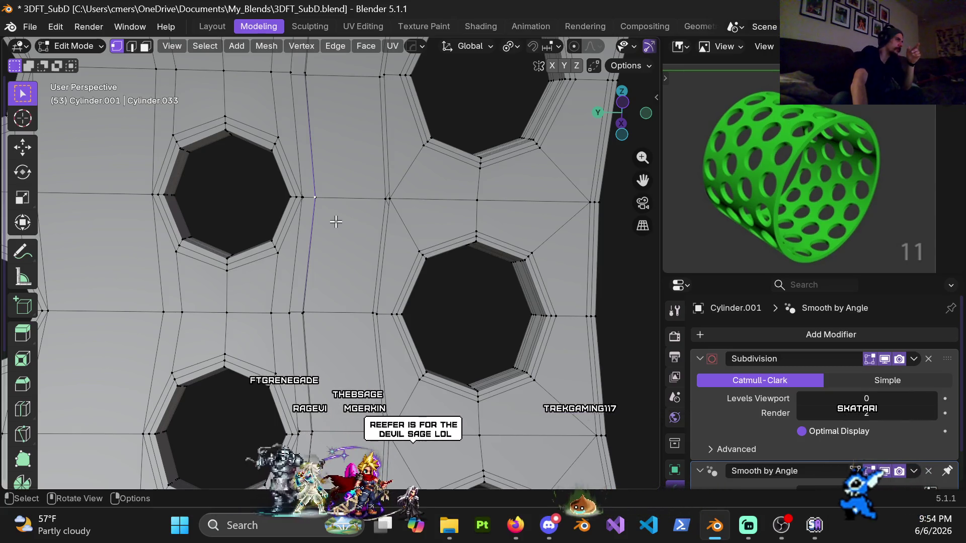
scroll(335, 222, down, 3)
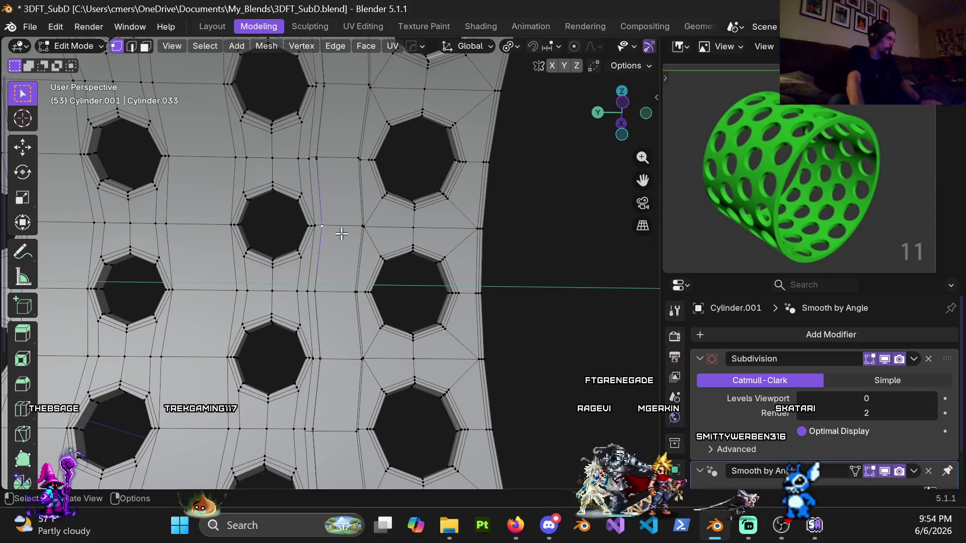
Select the vertical seam edge loop and dissolve its vertices
mouse_move(335, 223)
middle_down()
mouse_move(319, 239)
mouse_move(297, 222)
middle_up()
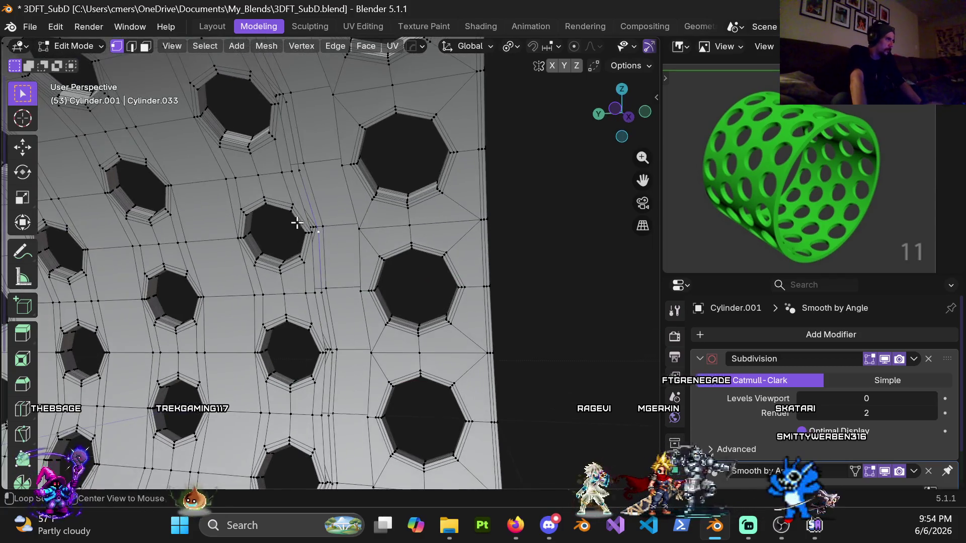
alt+click(310, 210)
key(x)
click(297, 194)
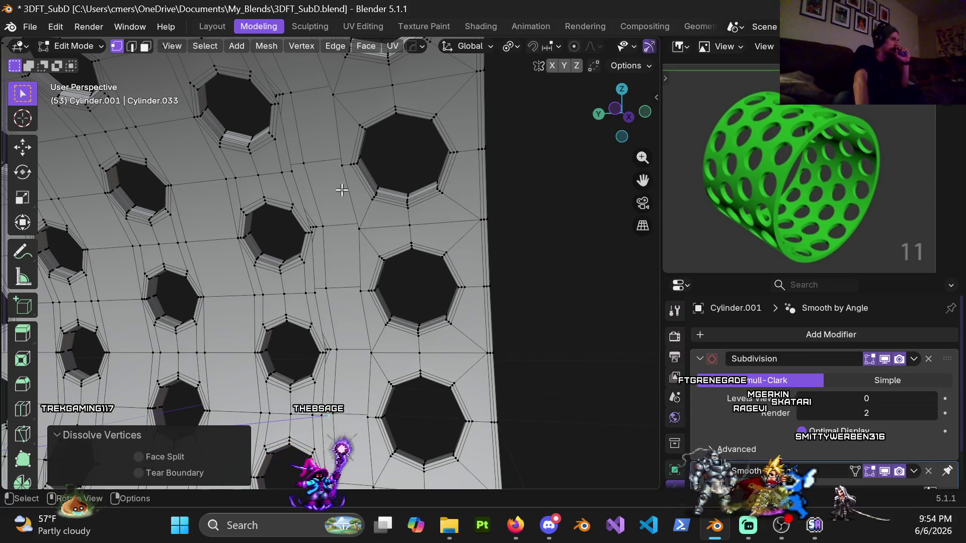
Orbit around the cylinder to inspect the rerouted edge flow
mouse_move(341, 190)
middle_down()
mouse_move(343, 200)
mouse_move(386, 159)
middle_up()
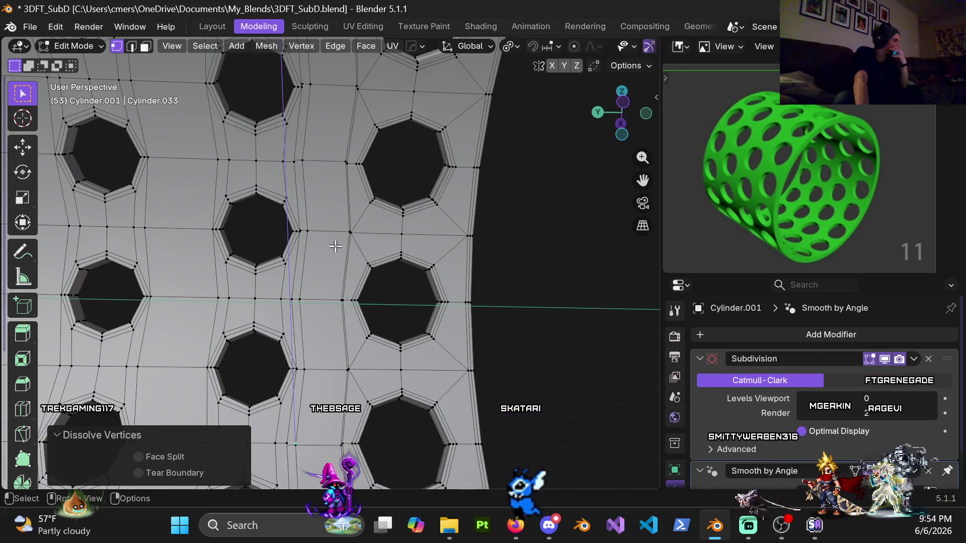
mouse_move(328, 248)
middle_down()
mouse_move(308, 241)
mouse_move(331, 252)
mouse_move(320, 248)
mouse_move(323, 232)
mouse_move(80, 362)
mouse_move(295, 157)
middle_up()
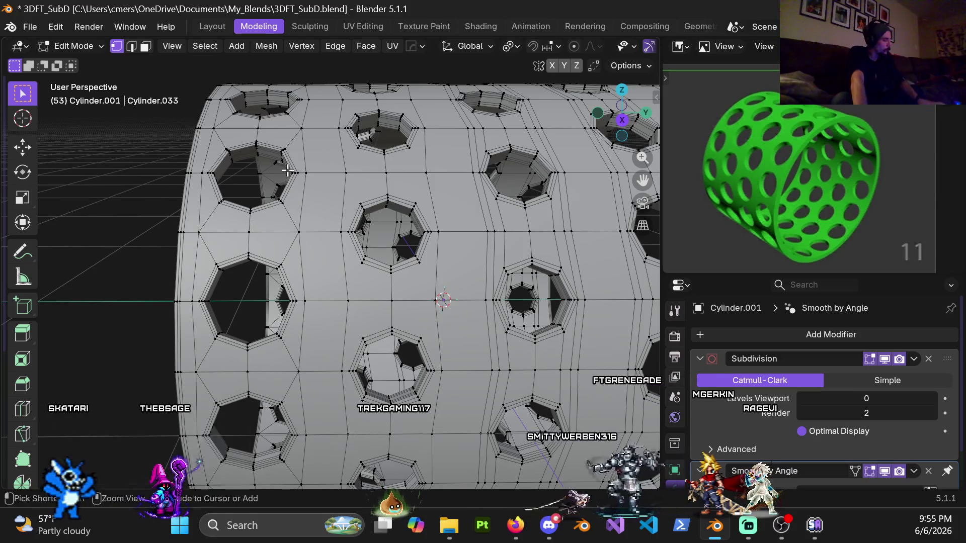
mouse_move(319, 265)
middle_down()
mouse_move(520, 211)
mouse_move(398, 207)
middle_up()
mouse_move(278, 236)
middle_down()
mouse_move(293, 151)
mouse_move(319, 248)
mouse_move(323, 189)
mouse_move(312, 192)
mouse_move(294, 236)
middle_up()
scroll(291, 238, up, 2)
scroll(291, 237, down, 5)
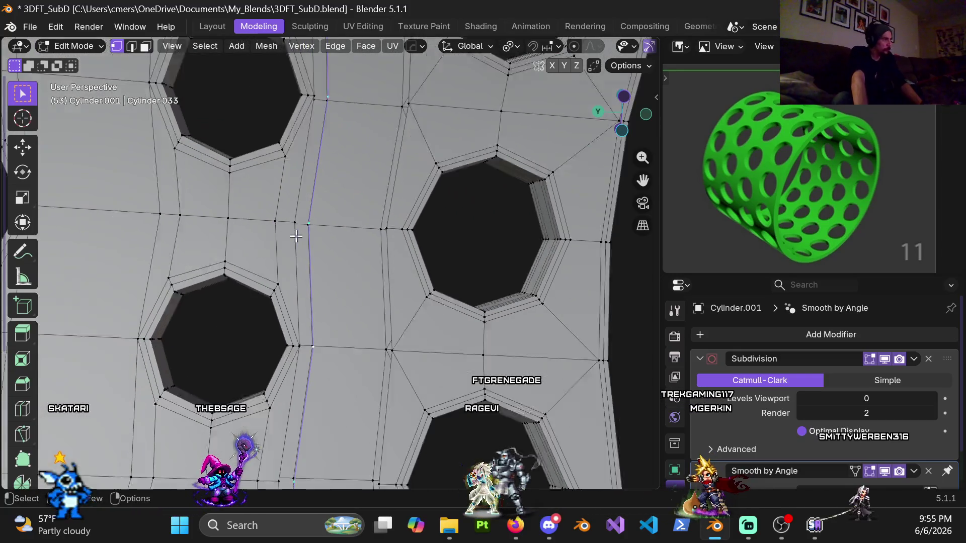
scroll(322, 243, up, 3)
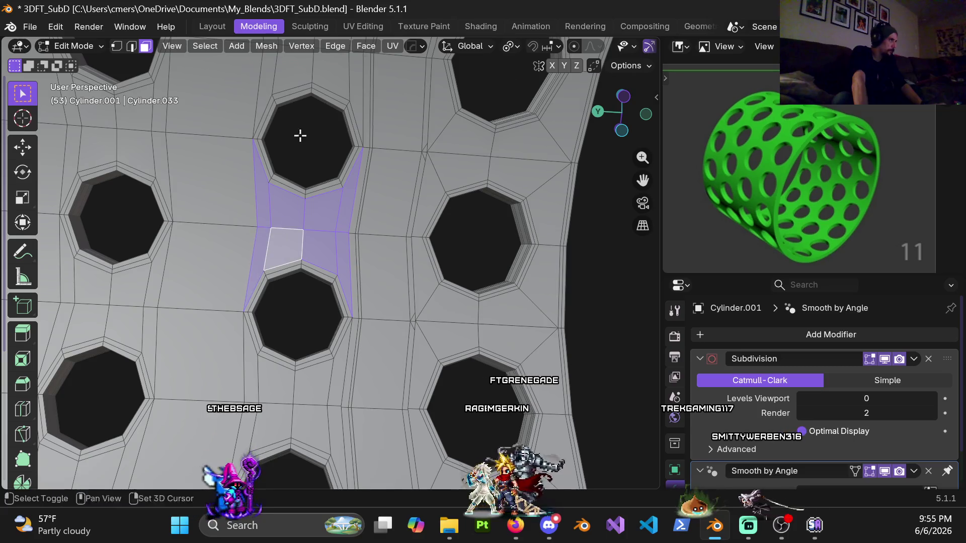
Dissolve the selected strip of faces between the two holes into one face
shift+middle_drag(302, 130, 273, 197)
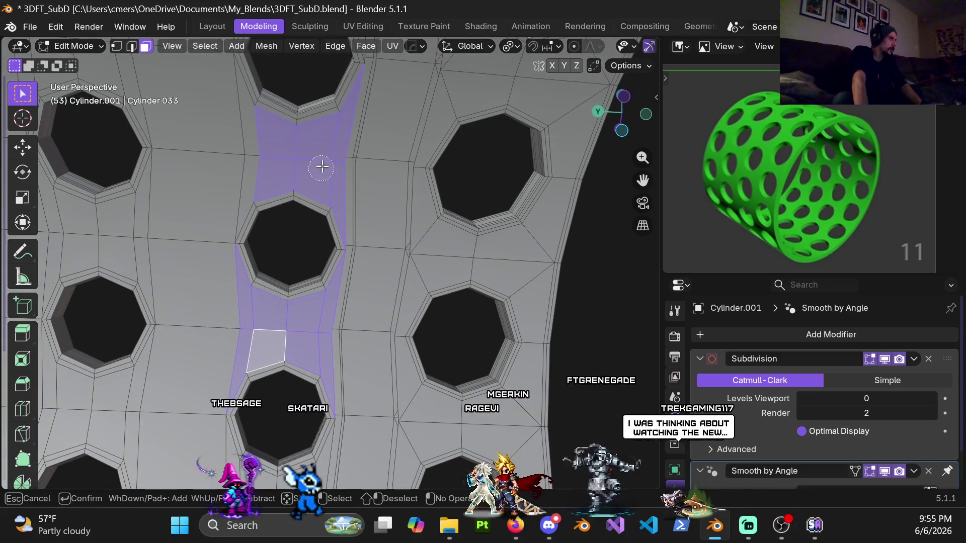
key(x)
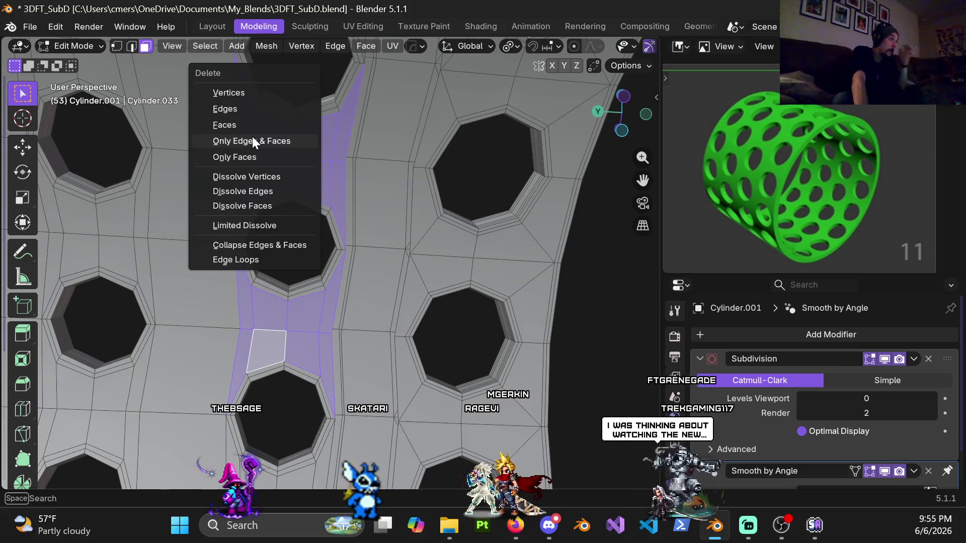
click(263, 125)
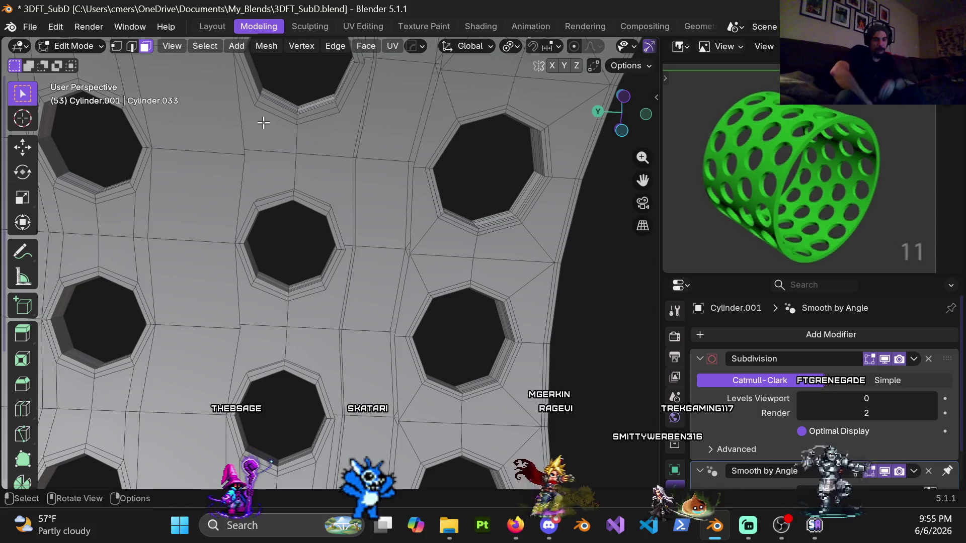
Orbit to the next hole column and circle-select the faces linking two stacked holes
mouse_move(333, 195)
middle_down()
mouse_move(276, 186)
mouse_move(326, 153)
mouse_move(319, 265)
mouse_move(409, 250)
mouse_move(323, 233)
mouse_move(402, 225)
middle_up()
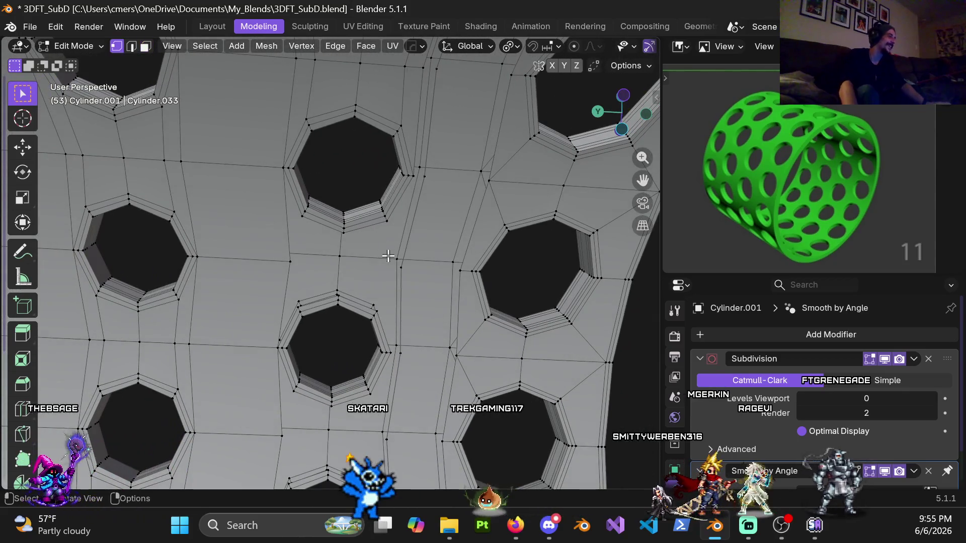
mouse_move(351, 296)
middle_down()
mouse_move(366, 309)
mouse_move(370, 231)
mouse_move(377, 250)
mouse_move(388, 175)
mouse_move(392, 226)
mouse_move(382, 254)
middle_up()
middle_drag(371, 201, 341, 270)
key(c)
drag(341, 270, 381, 229)
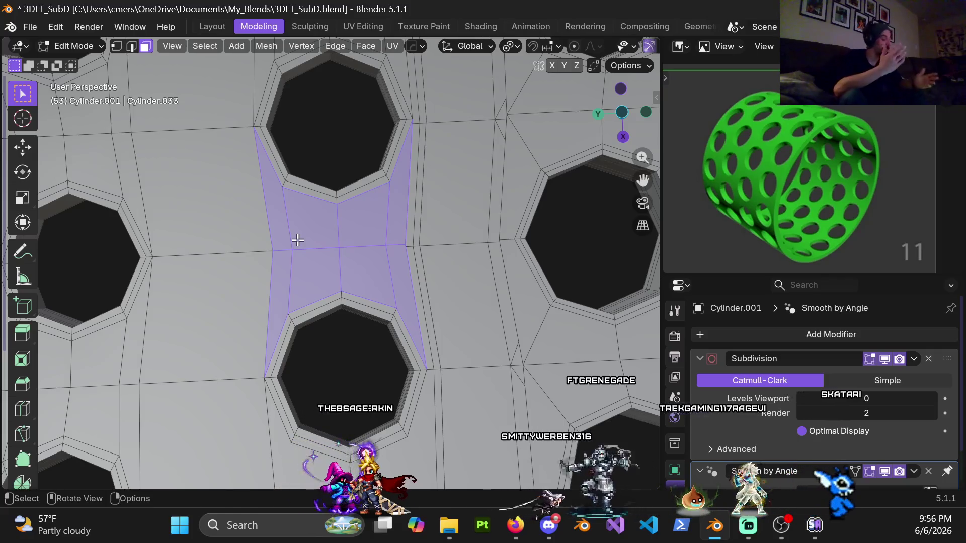
Circle-select the faces beside the hole and the faces above it
shift+scroll(385, 270, up, 5)
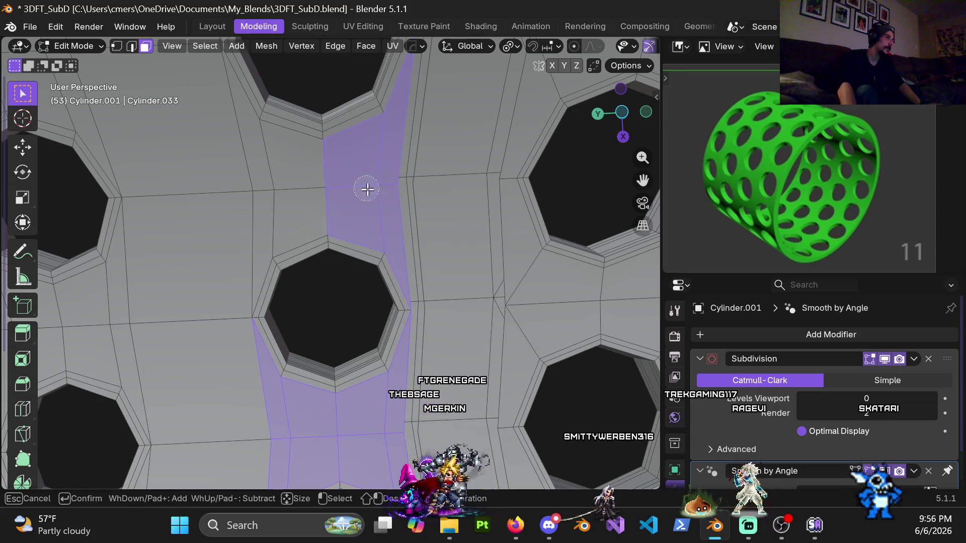
middle_drag(301, 176, 286, 231)
key(c)
mouse_move(286, 231)
mouse_down()
mouse_move(261, 236)
mouse_move(356, 245)
mouse_up()
shift+scroll(356, 154, up, 5)
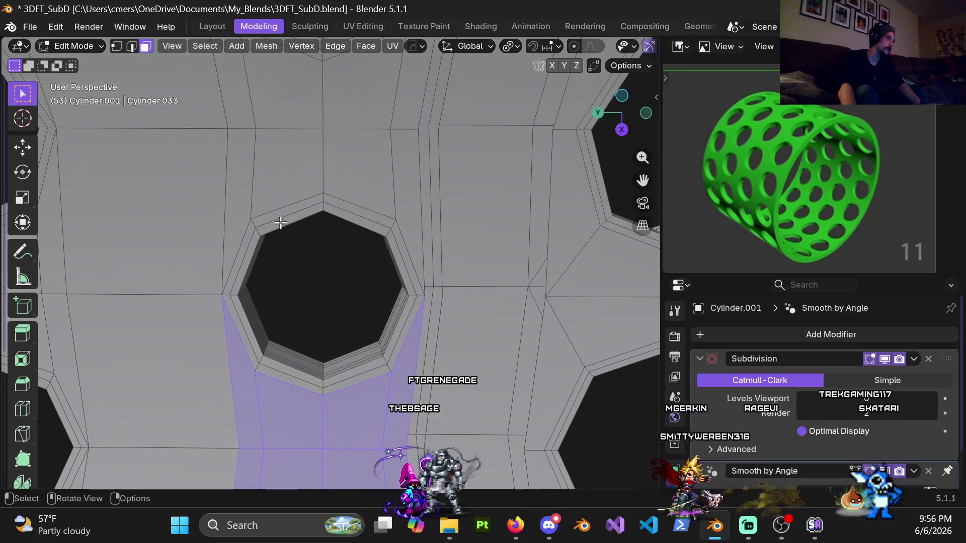
key(c)
drag(276, 175, 268, 132)
key(Escape)
Add the left strip, central face and right strip around the hole to the selection
mouse_move(368, 151)
middle_down()
mouse_move(369, 334)
mouse_move(369, 211)
mouse_move(263, 249)
middle_up()
key(c)
drag(263, 249, 302, 204)
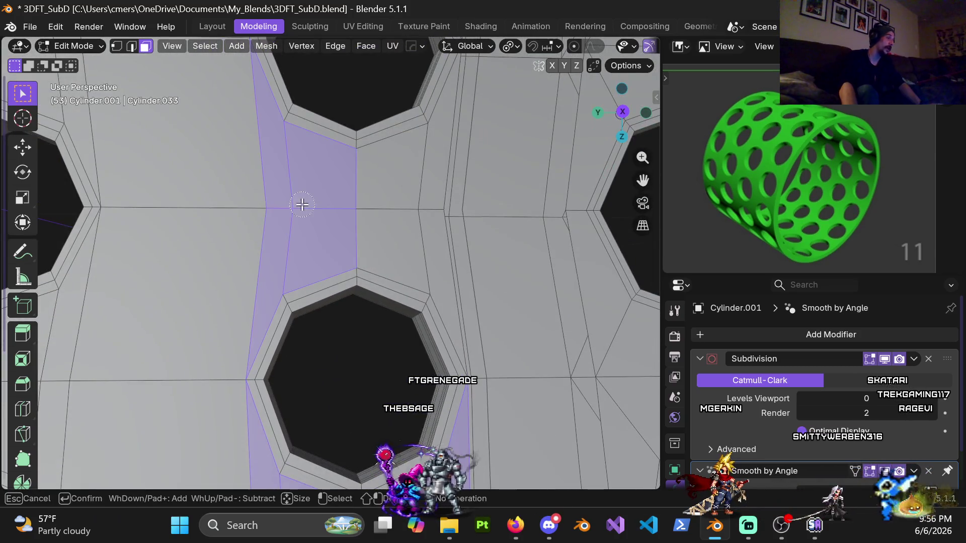
drag(404, 215, 409, 215)
key(Escape)
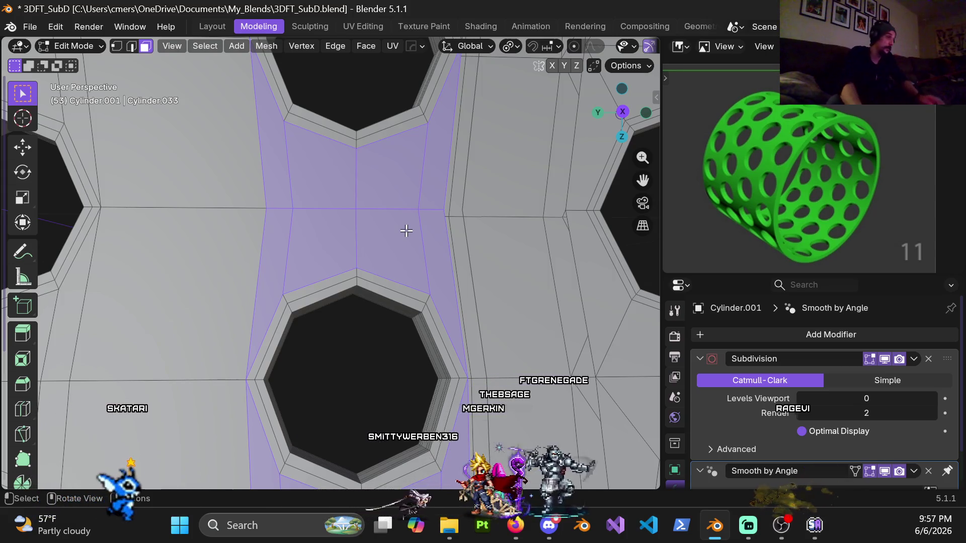
Move the selected face strip 0.237 m along X, away from the cylinder wall
scroll(431, 212, down, 6)
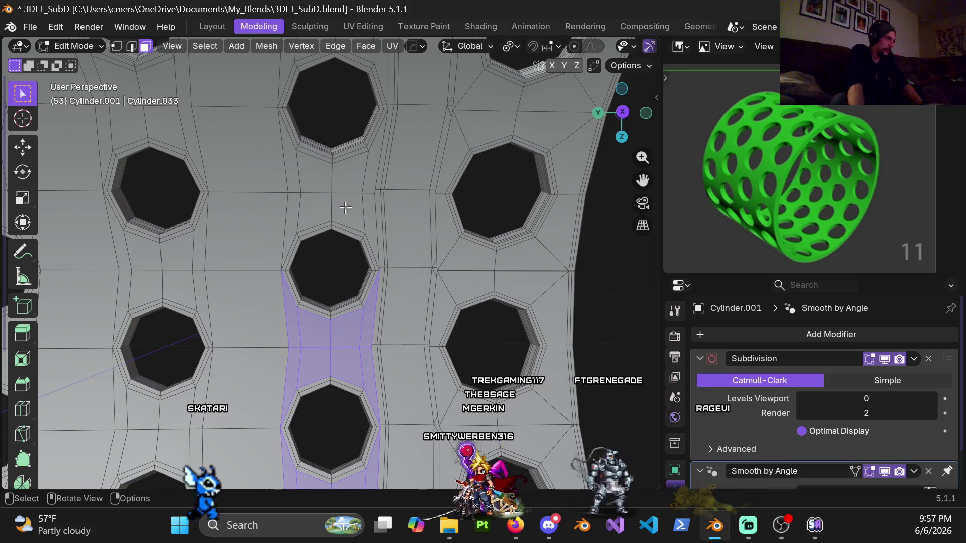
scroll(336, 187, up, 4)
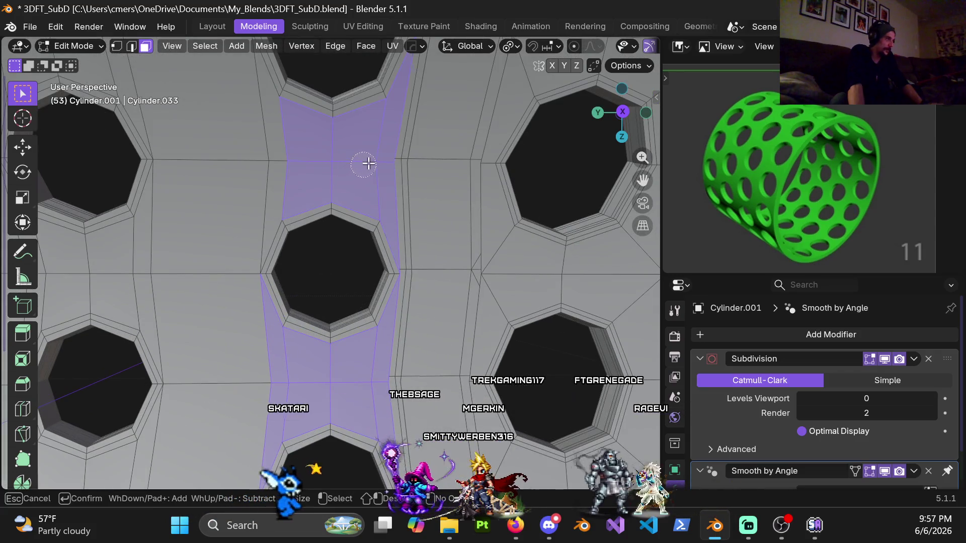
scroll(414, 179, down, 3)
mouse_move(414, 179)
middle_down()
mouse_move(366, 145)
mouse_move(356, 222)
mouse_move(223, 201)
mouse_move(294, 229)
mouse_move(350, 311)
mouse_move(346, 234)
middle_up()
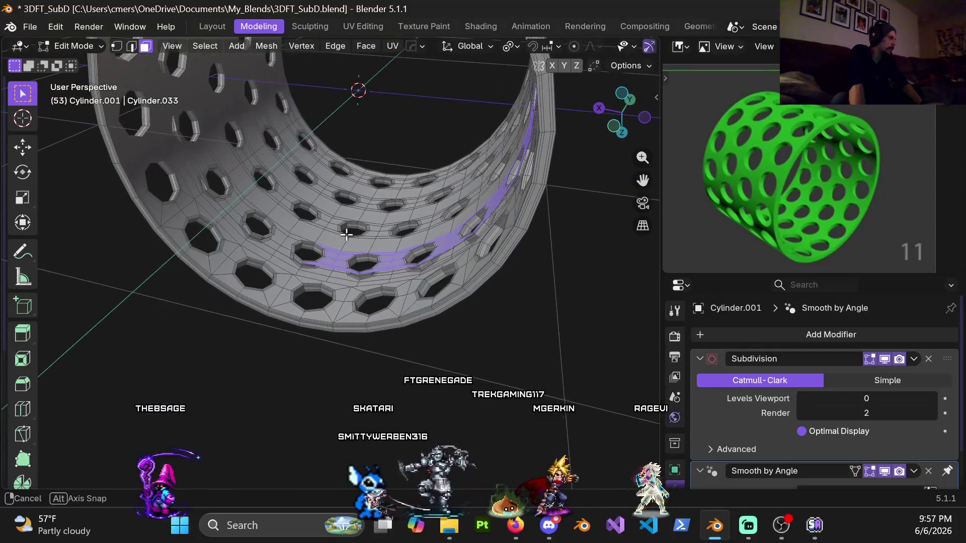
scroll(346, 234, up, 5)
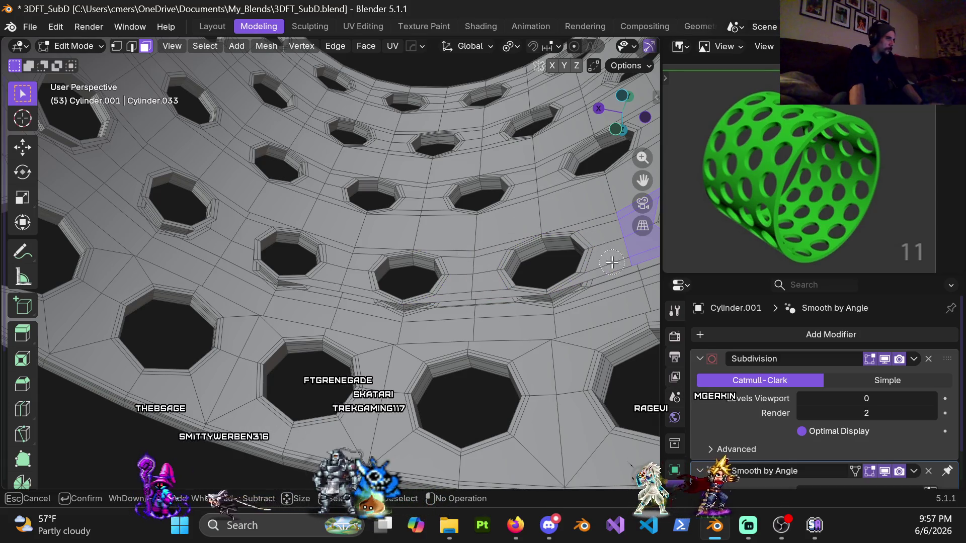
key(g)
click(515, 230)
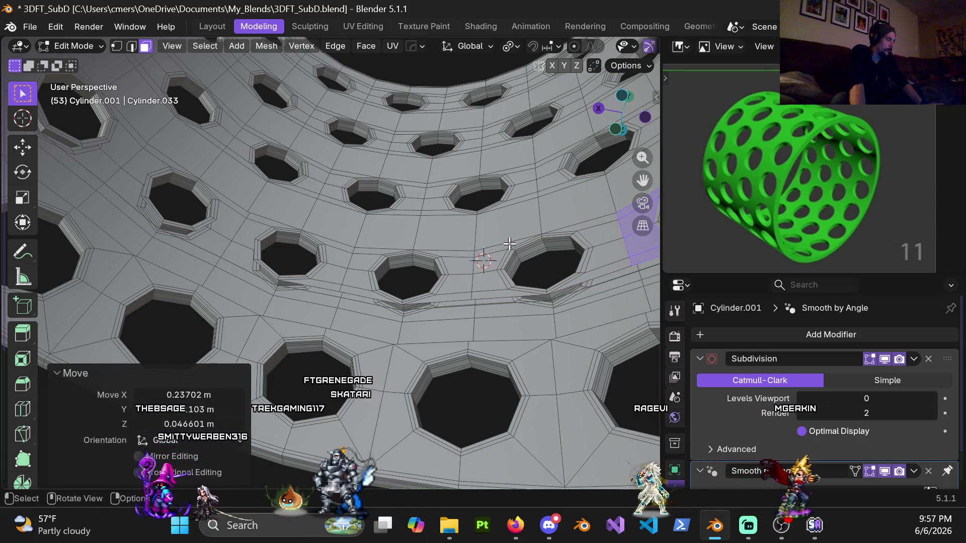
Inspect the moved strip from several angles and refine the face selection with circle select
scroll(509, 244, down, 4)
middle_drag(461, 244, 472, 236)
scroll(478, 229, up, 5)
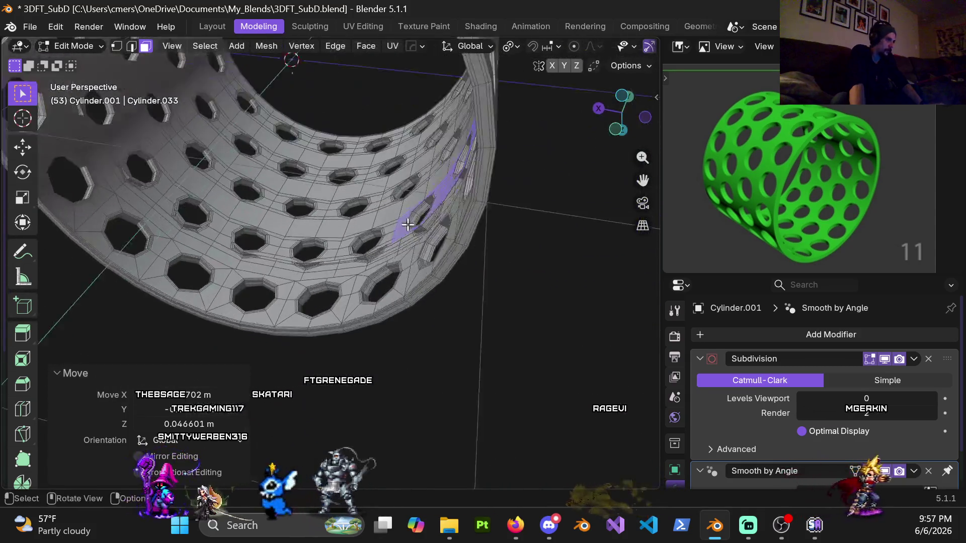
scroll(430, 222, down, 4)
middle_drag(427, 224, 412, 234)
scroll(412, 234, up, 4)
scroll(411, 234, up, 1)
key(c)
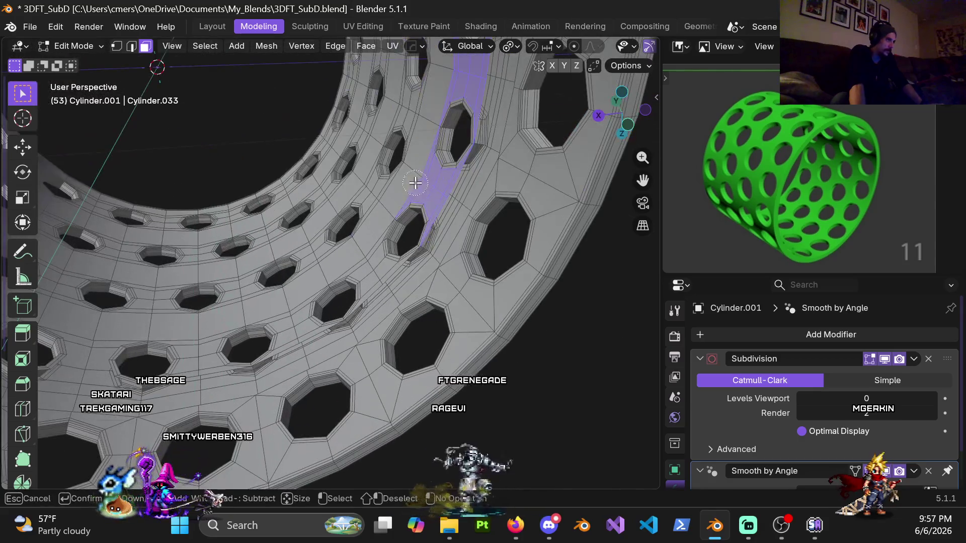
scroll(440, 162, down, 4)
mouse_move(347, 211)
middle_down()
mouse_move(326, 230)
mouse_move(399, 227)
mouse_move(370, 229)
mouse_move(362, 282)
mouse_move(371, 207)
middle_up()
scroll(362, 286, up, 4)
scroll(362, 286, up, 2)
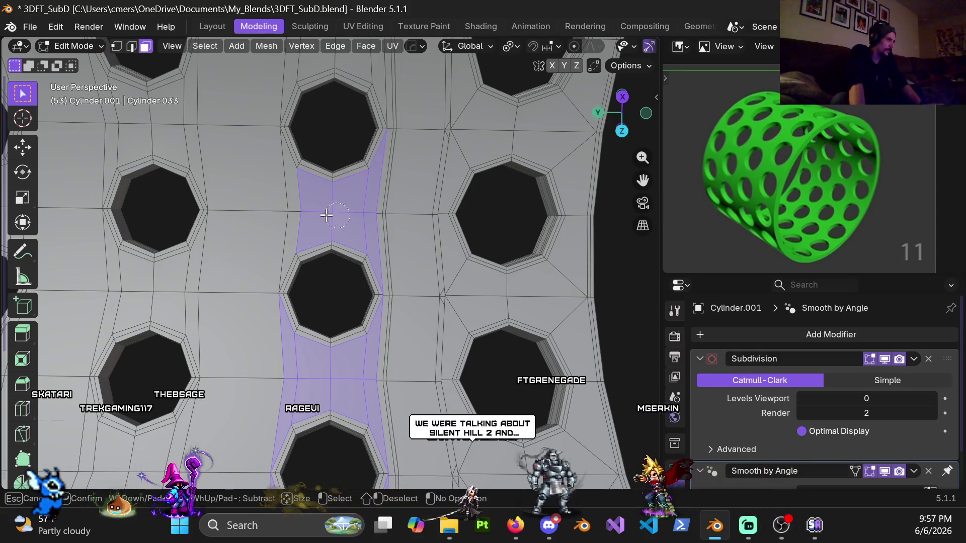
key(Escape)
mouse_move(367, 103)
middle_down()
mouse_move(312, 205)
mouse_move(149, 274)
mouse_move(297, 257)
mouse_move(341, 279)
mouse_move(340, 248)
mouse_move(438, 246)
middle_up()
scroll(440, 246, up, 3)
scroll(440, 246, down, 6)
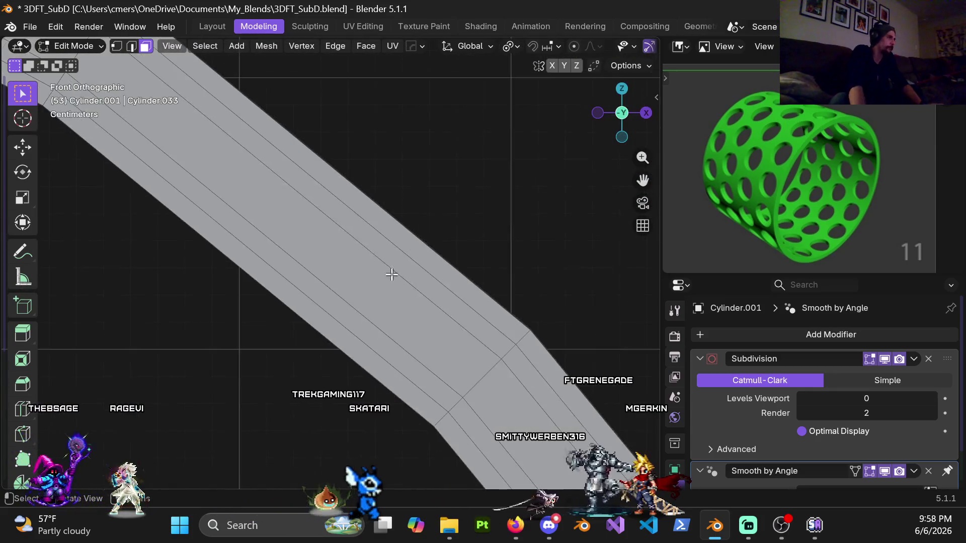
scroll(259, 265, down, 2)
mouse_move(258, 264)
shift+middle_down()
mouse_move(323, 226)
mouse_move(350, 192)
shift+middle_up()
click(268, 194)
middle_drag(356, 261, 344, 276)
scroll(345, 276, down, 2)
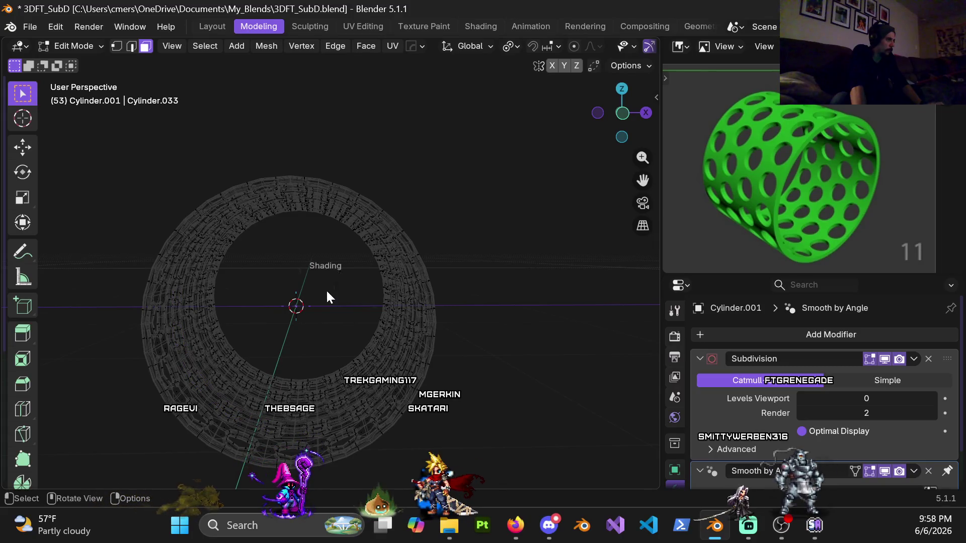
mouse_move(391, 309)
middle_down()
mouse_move(267, 319)
mouse_move(312, 308)
mouse_move(334, 263)
mouse_move(413, 290)
mouse_move(404, 241)
mouse_move(270, 252)
mouse_move(284, 236)
mouse_move(365, 214)
mouse_move(361, 199)
mouse_move(360, 225)
middle_up()
scroll(284, 236, down, 5)
scroll(284, 235, up, 4)
scroll(360, 224, up, 4)
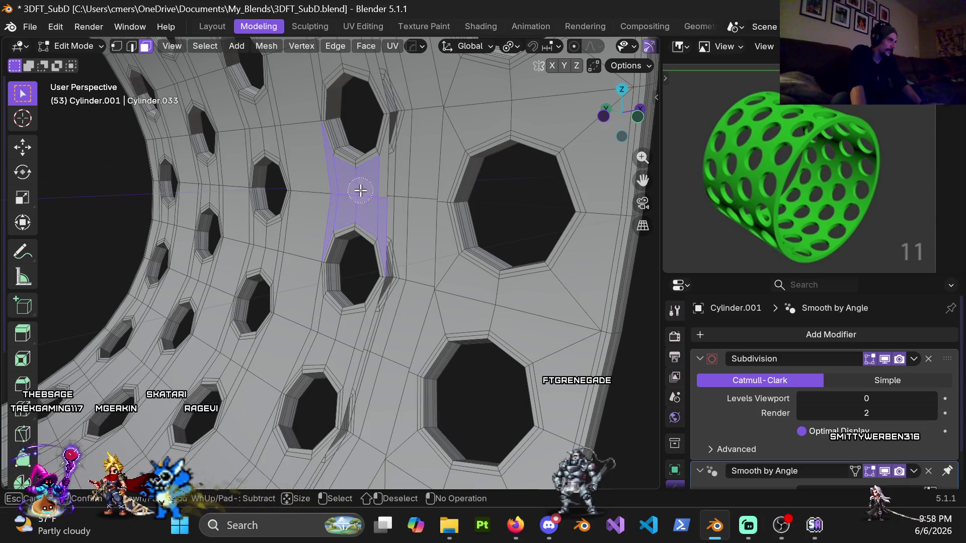
Delete the selected faces of the strip running between the hole rows
key(Escape)
middle_drag(366, 188, 353, 171)
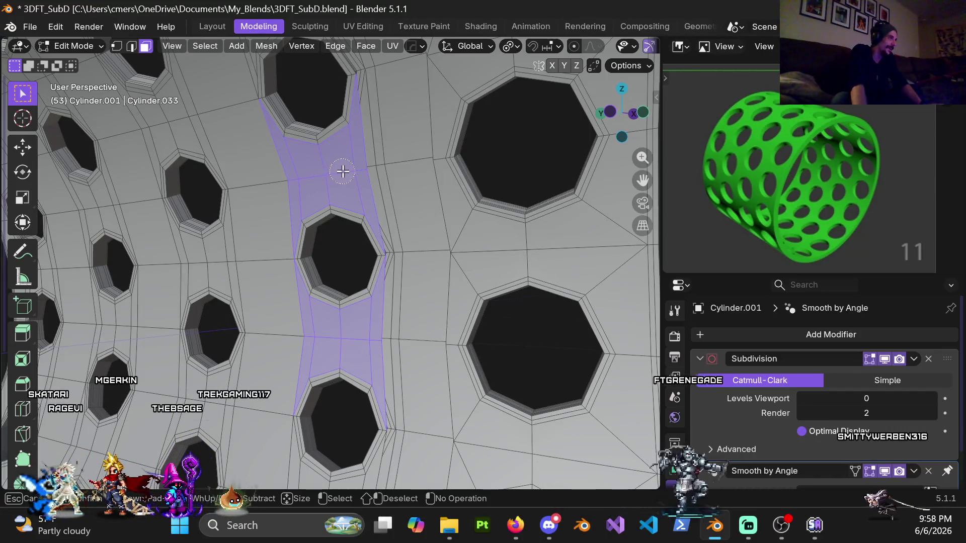
mouse_move(328, 156)
middle_down()
mouse_move(319, 297)
mouse_move(318, 195)
mouse_move(375, 192)
mouse_move(339, 153)
mouse_move(225, 202)
mouse_move(258, 161)
mouse_move(196, 161)
mouse_move(217, 175)
middle_up()
key(x)
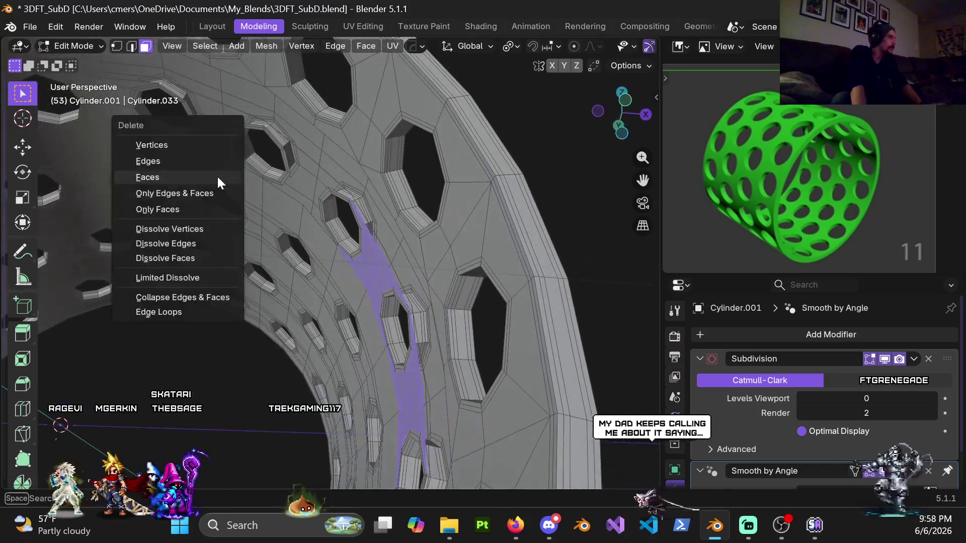
click(200, 182)
Switch to vertex select mode and orbit toward a front view of the holes
scroll(270, 194, down, 5)
mouse_move(270, 194)
middle_down()
mouse_move(308, 198)
mouse_move(382, 236)
middle_up()
scroll(427, 300, up, 3)
key(1)
scroll(357, 258, up, 4)
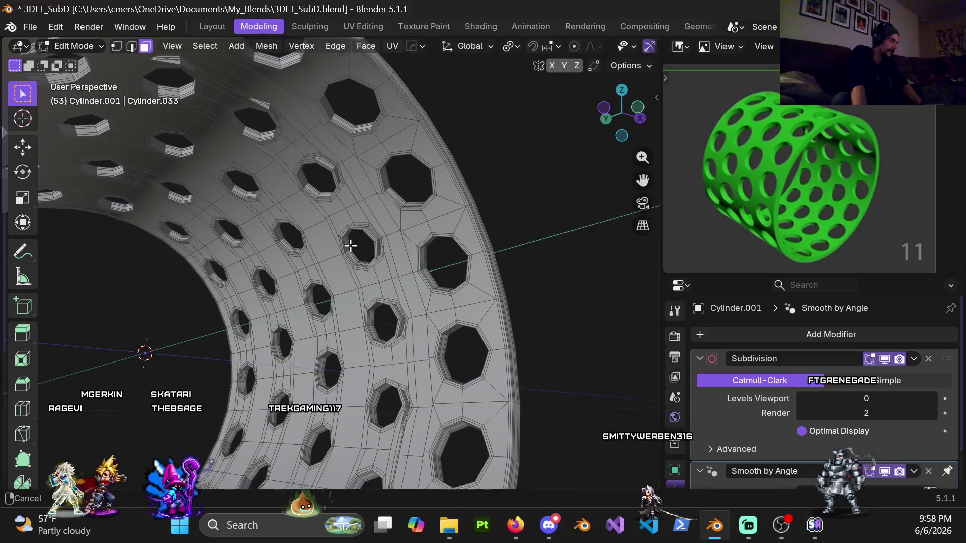
mouse_move(334, 198)
middle_down()
mouse_move(397, 211)
mouse_move(379, 252)
middle_up()
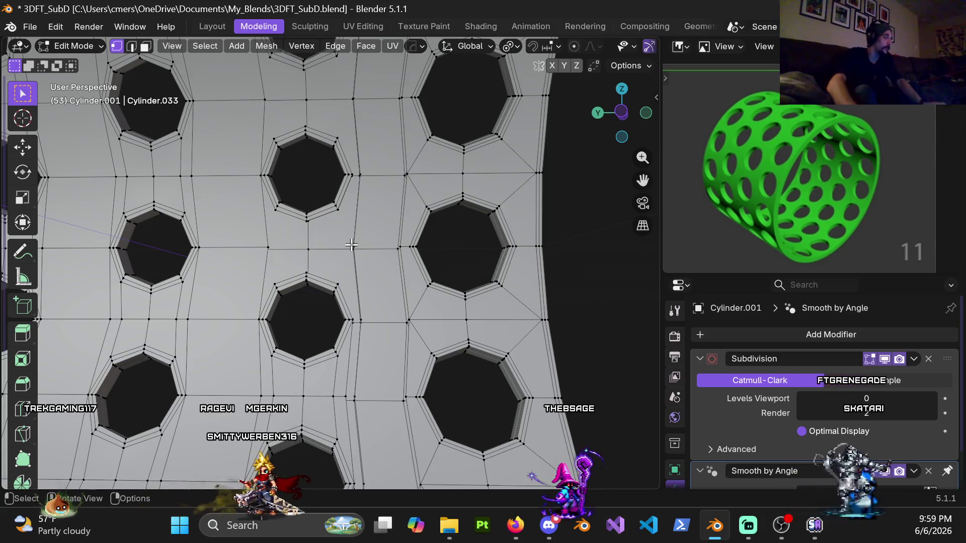
Extrude the seam vertices 0.1139 m along global Y, then add the next seam vertex
scroll(351, 245, up, 4)
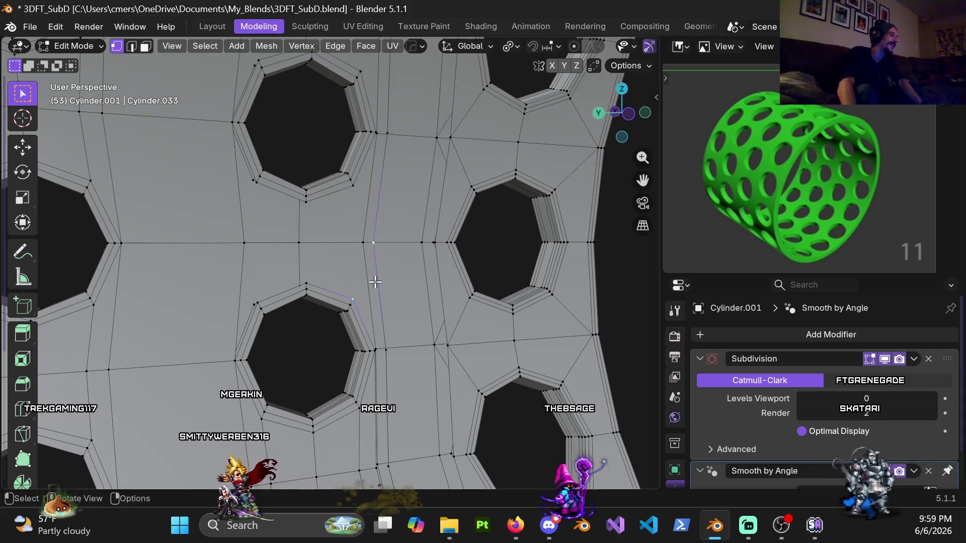
middle_drag(318, 272, 391, 250)
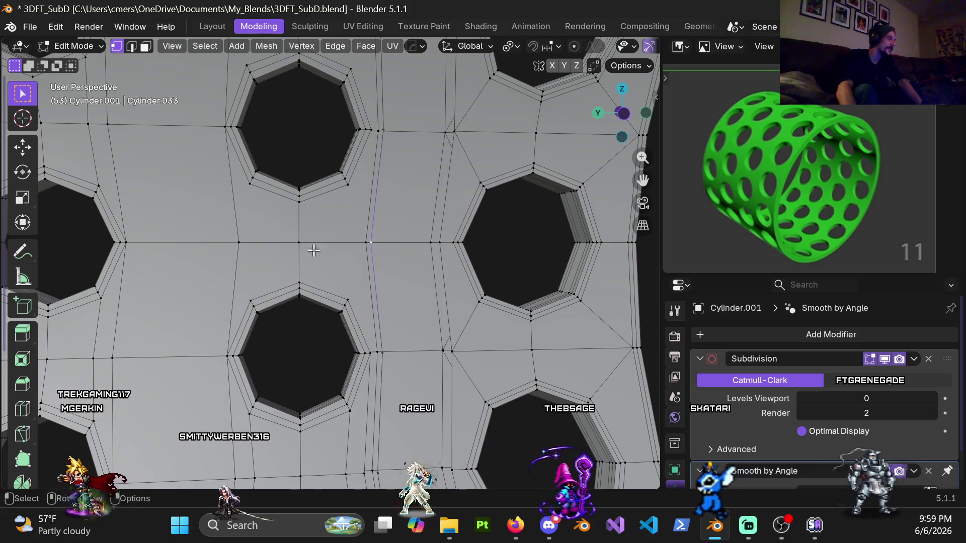
mouse_move(309, 239)
middle_down()
mouse_move(337, 224)
mouse_move(368, 233)
mouse_move(351, 236)
mouse_move(358, 246)
mouse_move(437, 233)
mouse_move(276, 238)
mouse_move(348, 235)
middle_up()
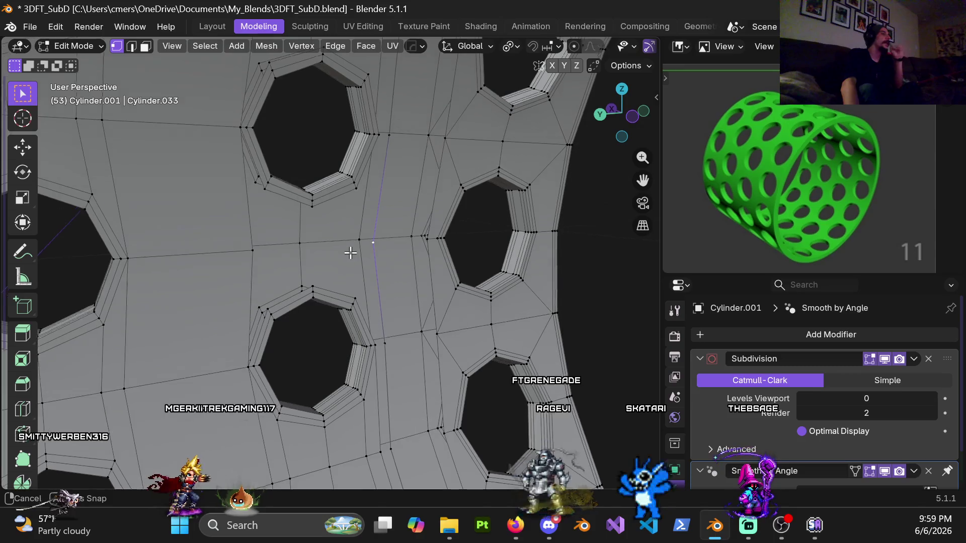
middle_drag(320, 244, 302, 246)
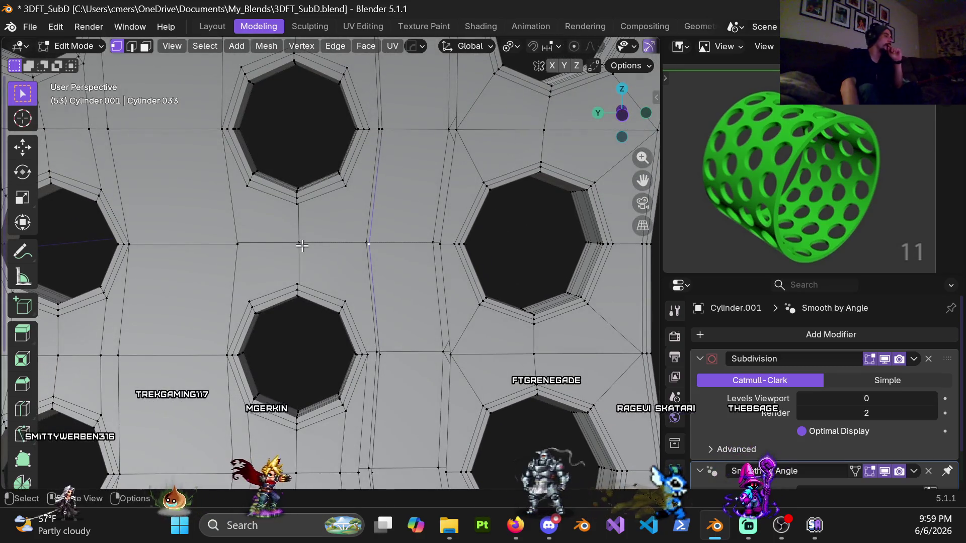
scroll(320, 254, down, 2)
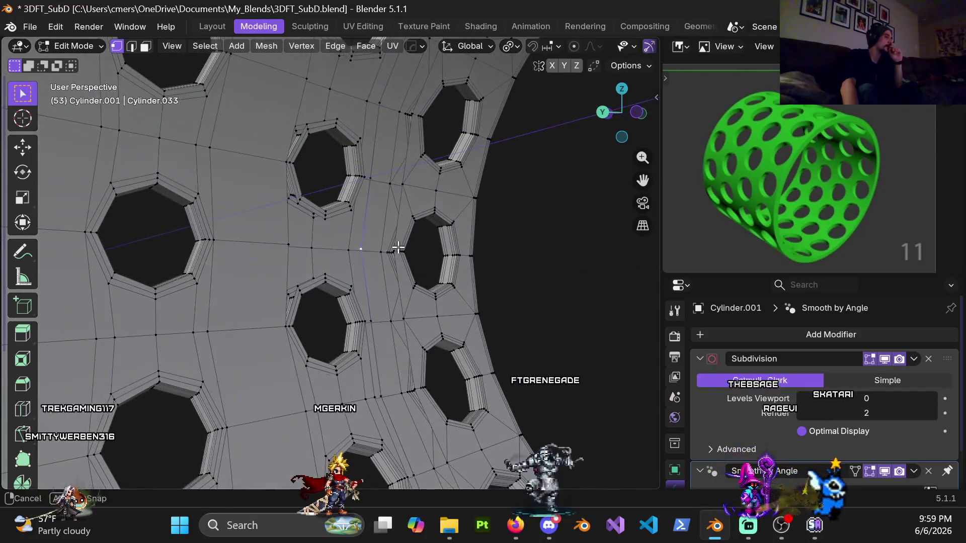
middle_drag(398, 247, 382, 251)
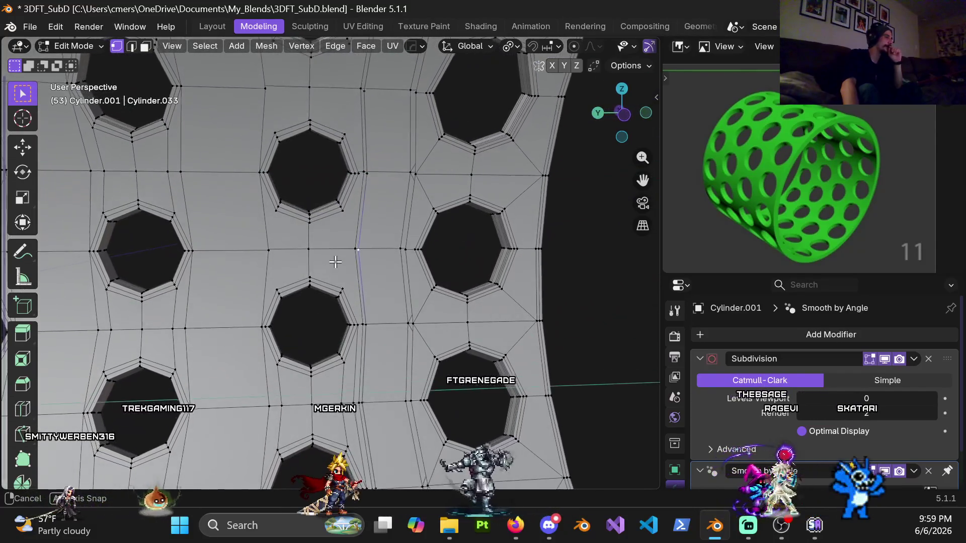
scroll(331, 257, up, 2)
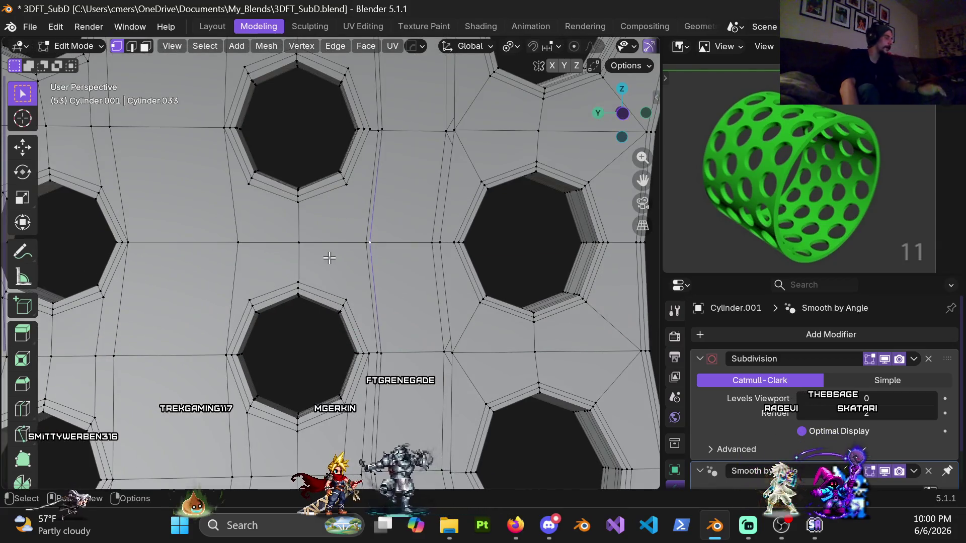
middle_drag(330, 258, 317, 259)
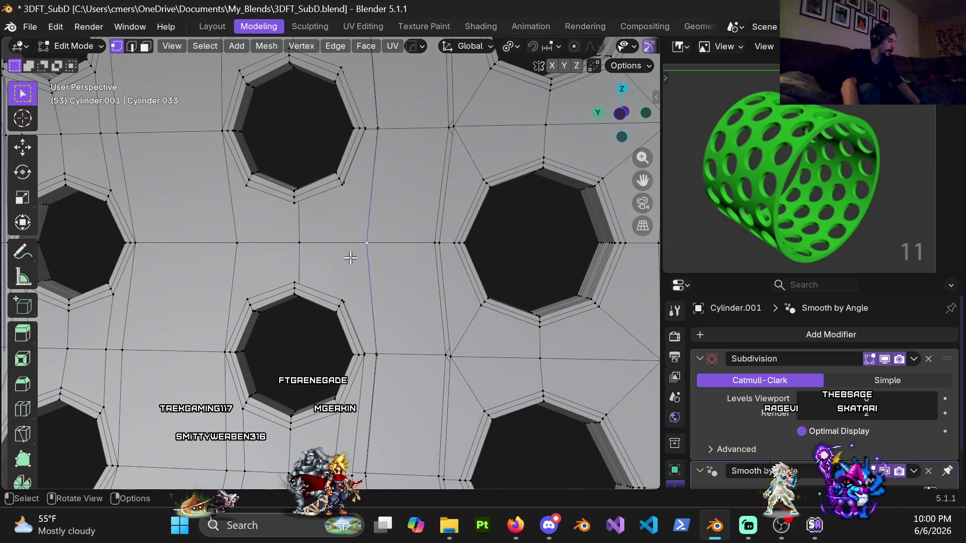
key(y)
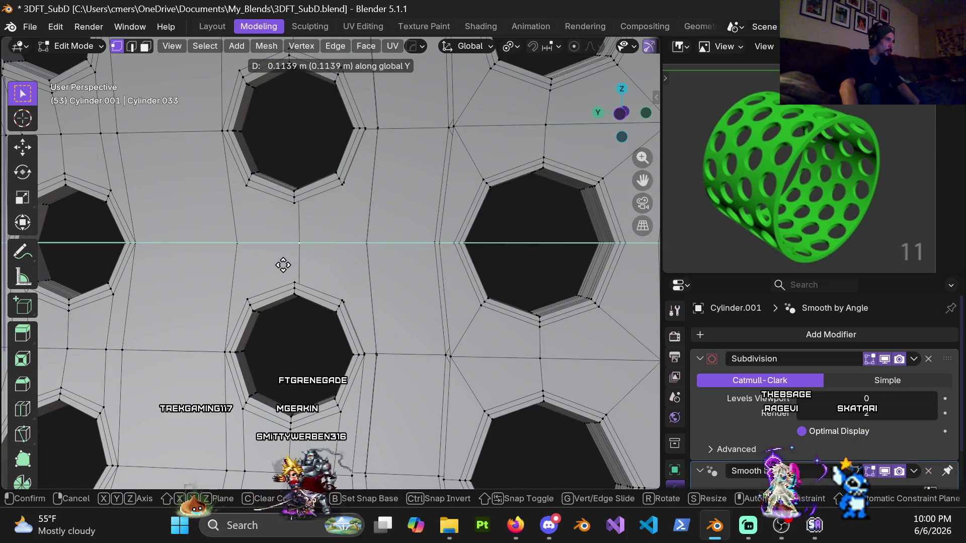
click(282, 265)
mouse_move(303, 253)
middle_down()
mouse_move(324, 241)
mouse_move(484, 273)
mouse_move(453, 278)
mouse_move(432, 203)
mouse_move(323, 161)
mouse_move(173, 270)
mouse_move(348, 235)
middle_up()
shift+click(314, 240)
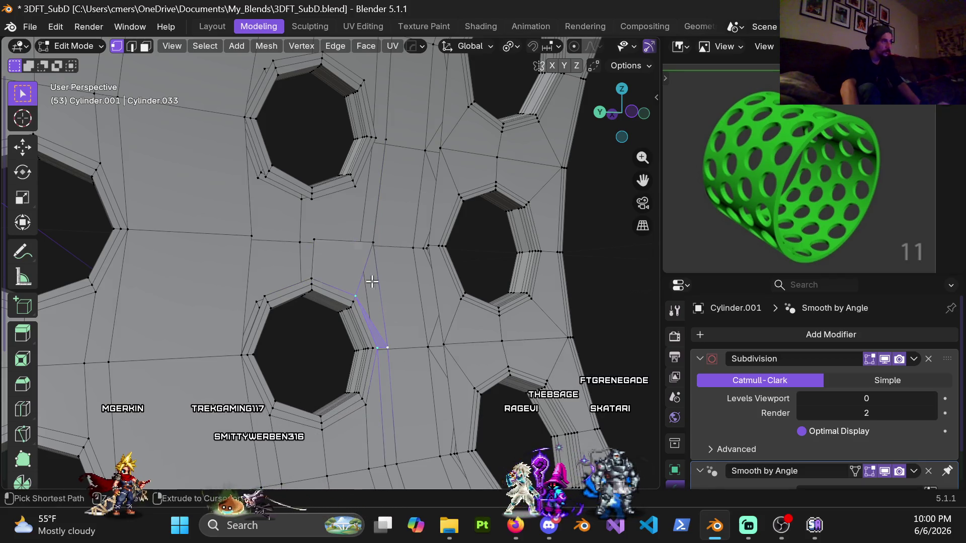
Dissolve the stray seam vertices, then select a rim edge path and three vertices beside the hole
key(ctrl+x)
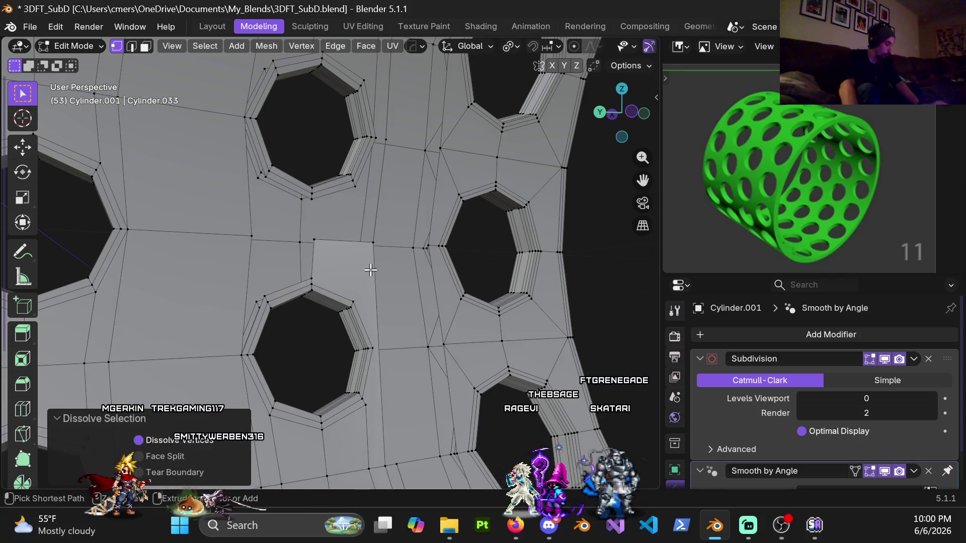
alt+click(368, 276)
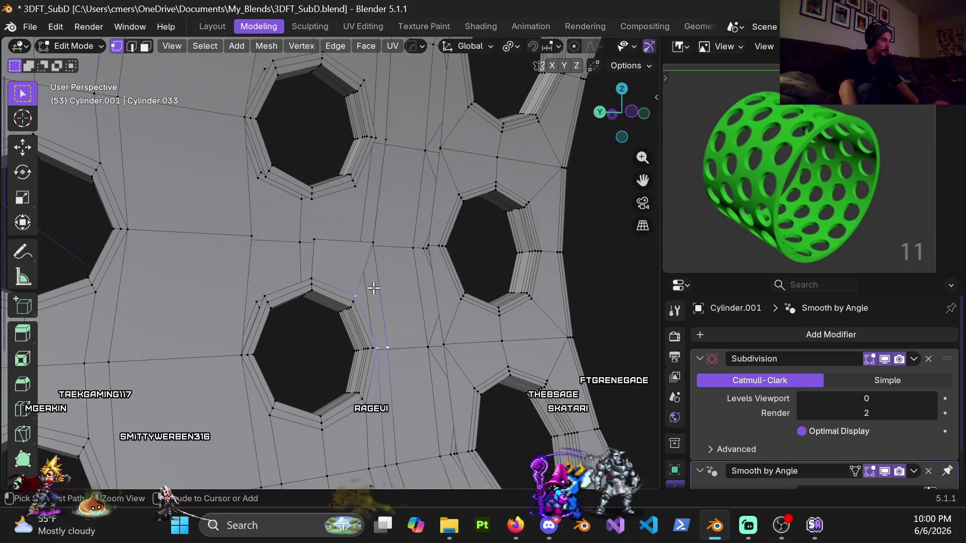
middle_drag(380, 261, 346, 256)
click(328, 221)
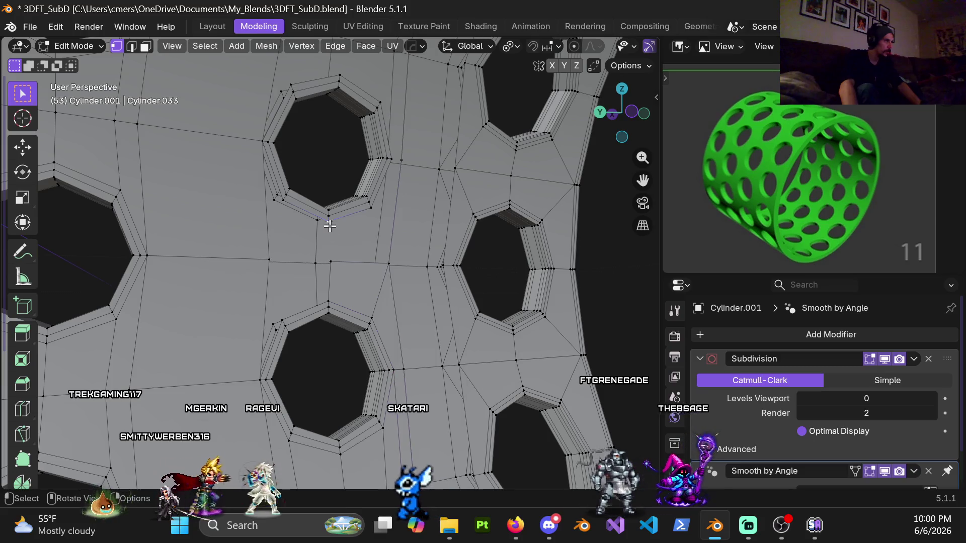
shift+click(330, 261)
shift+click(371, 207)
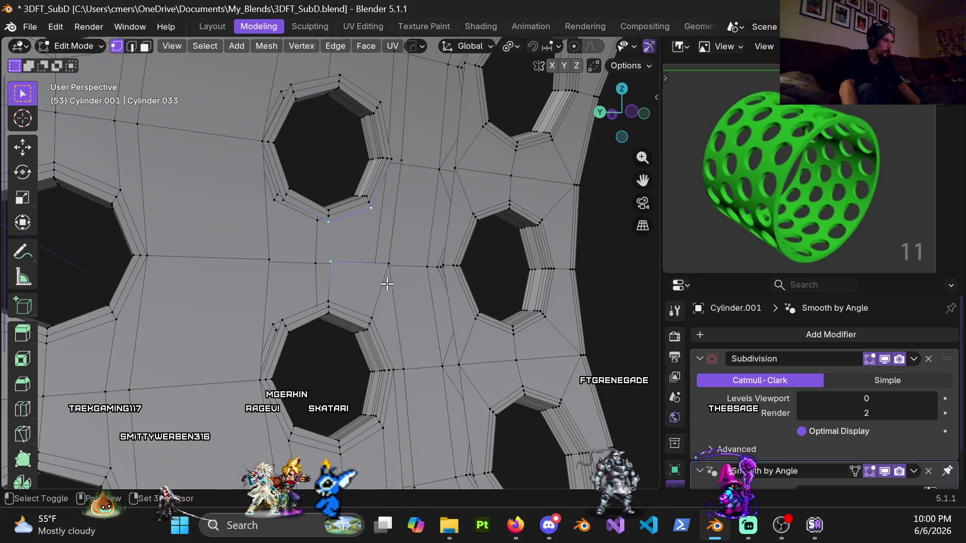
Deselect the quad face and select the face right of the central hole
middle_drag(390, 271, 348, 312)
middle_drag(359, 266, 397, 317)
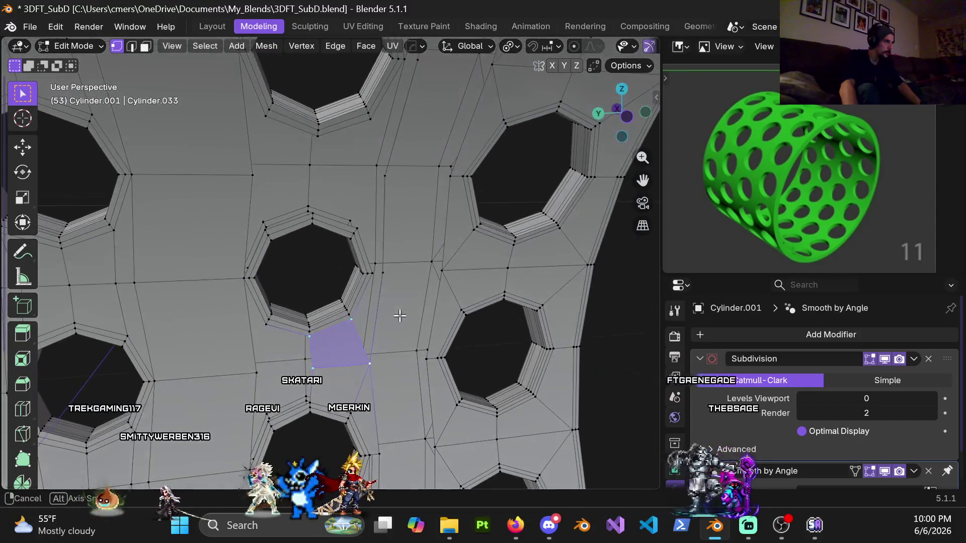
shift+click(336, 337)
shift+click(364, 314)
middle_drag(363, 315, 338, 271)
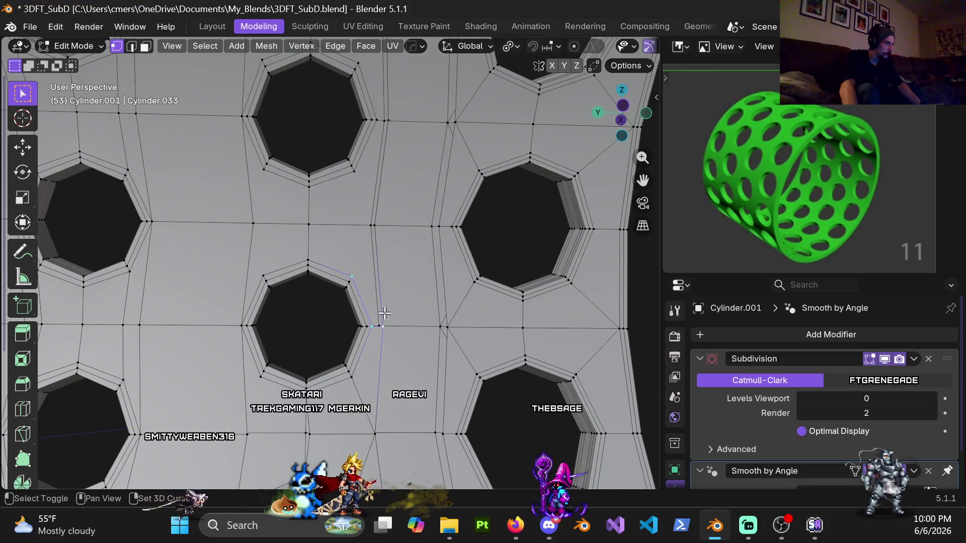
middle_drag(326, 258, 361, 286)
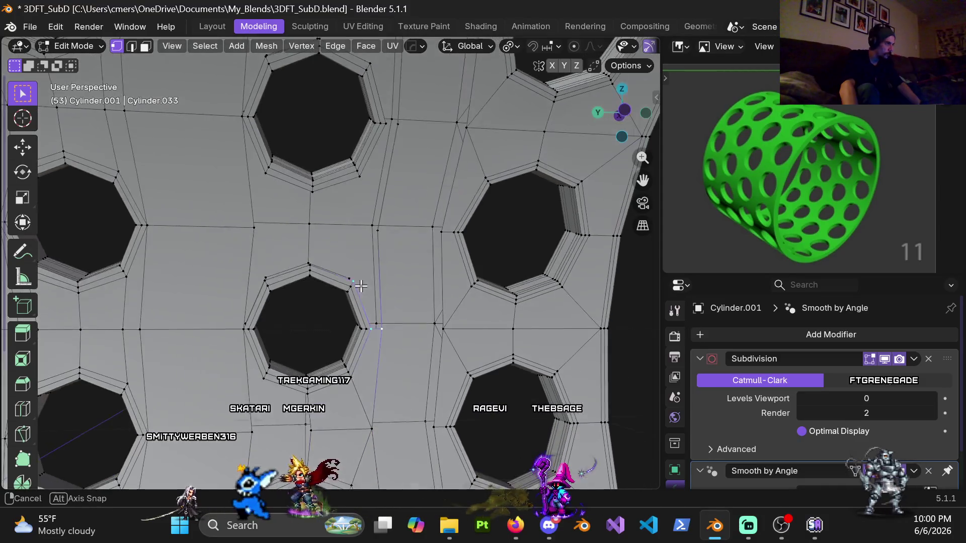
mouse_move(379, 236)
middle_down()
mouse_move(369, 252)
mouse_move(376, 305)
mouse_move(434, 305)
mouse_move(474, 198)
mouse_move(382, 296)
mouse_move(273, 317)
mouse_move(234, 272)
mouse_move(212, 473)
mouse_move(230, 274)
mouse_move(375, 277)
mouse_move(312, 328)
mouse_move(324, 319)
mouse_move(314, 292)
middle_up()
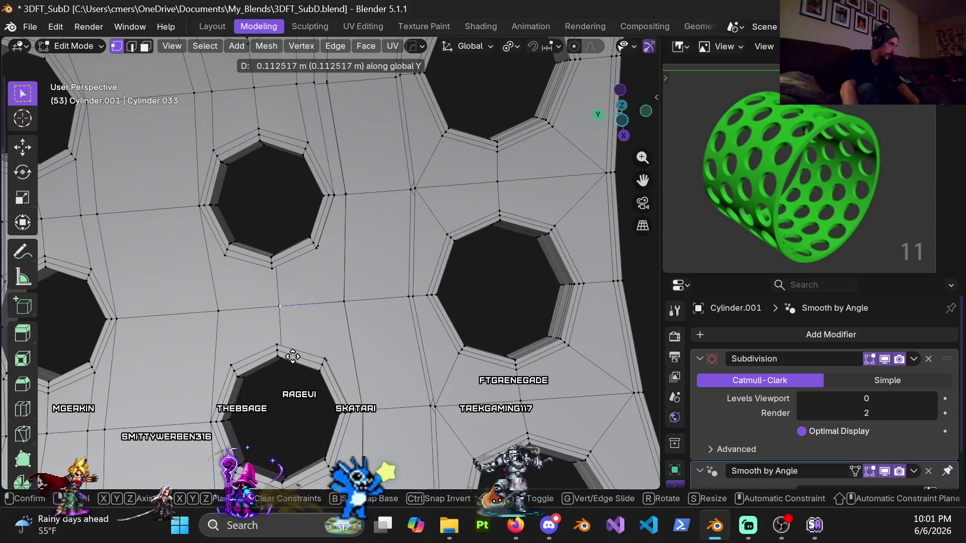
mouse_move(292, 322)
middle_down()
mouse_move(356, 301)
mouse_move(327, 235)
middle_up()
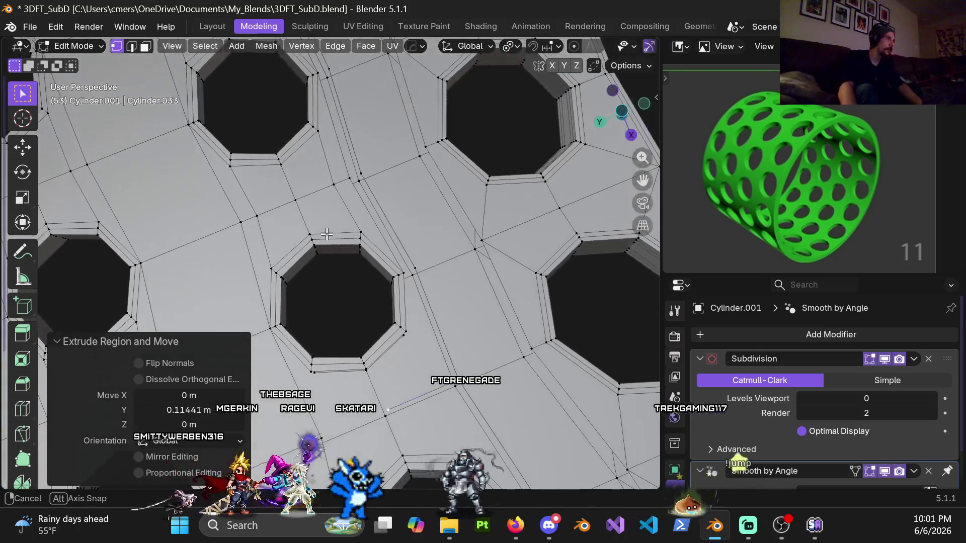
Select a face near the seam, grow the selection upward, and delete those faces
click(335, 202)
shift+click(332, 171)
key(x)
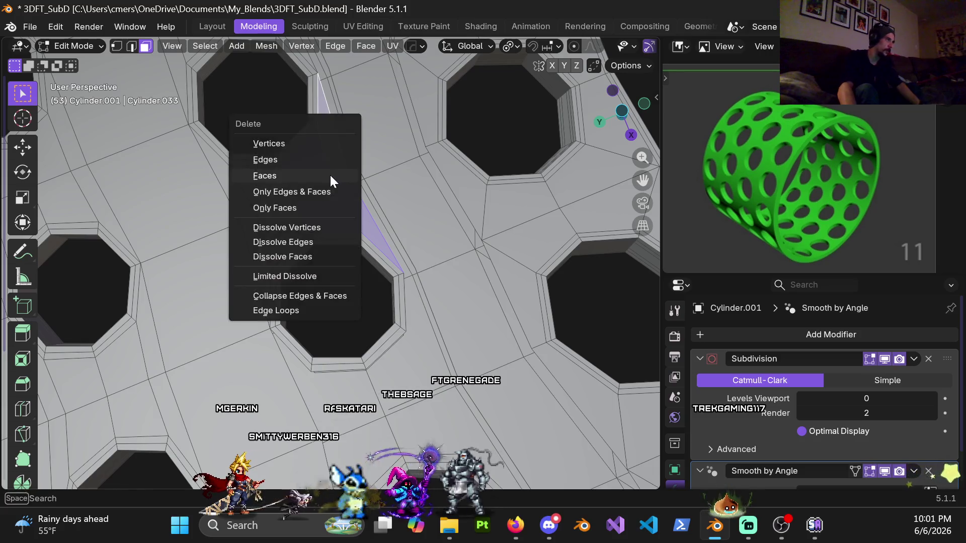
click(330, 175)
mouse_move(330, 175)
middle_down()
mouse_move(319, 209)
mouse_move(367, 291)
mouse_move(314, 310)
mouse_move(211, 398)
mouse_move(213, 313)
mouse_move(384, 349)
mouse_move(265, 319)
mouse_move(366, 272)
mouse_move(306, 308)
mouse_move(322, 302)
mouse_move(308, 327)
mouse_move(342, 350)
mouse_move(387, 237)
mouse_move(352, 293)
mouse_move(349, 345)
mouse_move(341, 225)
mouse_move(352, 296)
mouse_move(390, 269)
mouse_move(365, 325)
mouse_move(345, 230)
mouse_move(341, 267)
mouse_move(357, 285)
middle_up()
scroll(351, 281, up, 4)
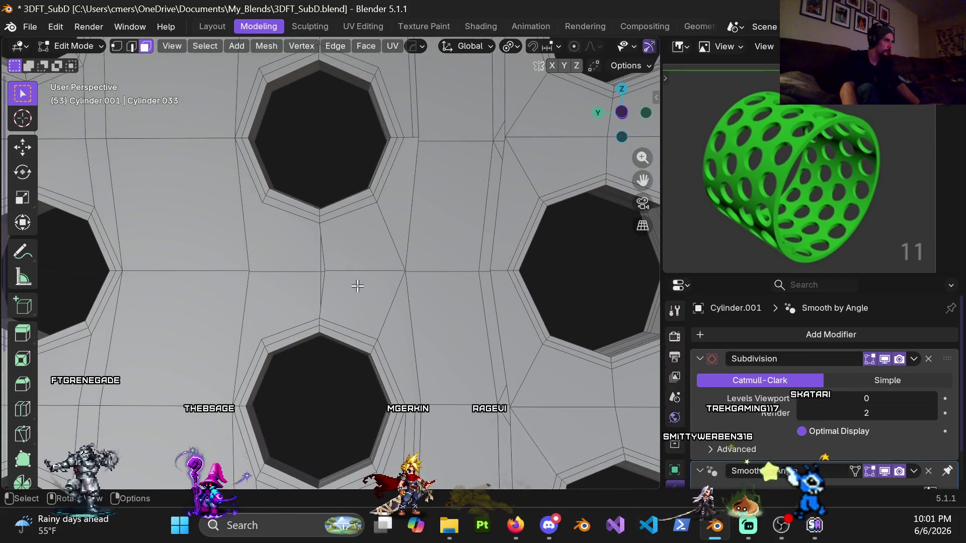
scroll(357, 285, down, 10)
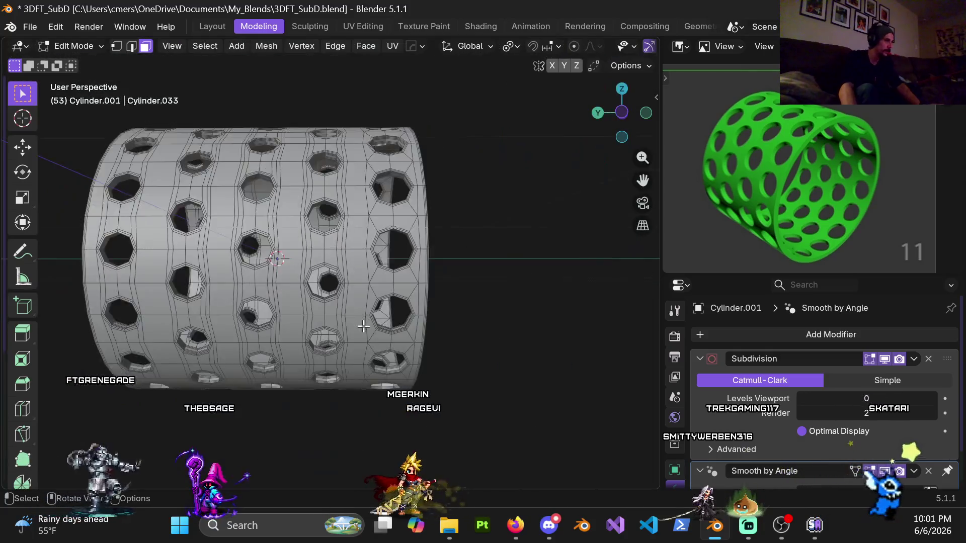
In front view, box-select and hide the left half of the ring, then return to Object Mode
scroll(363, 326, down, 5)
middle_drag(300, 317, 281, 277)
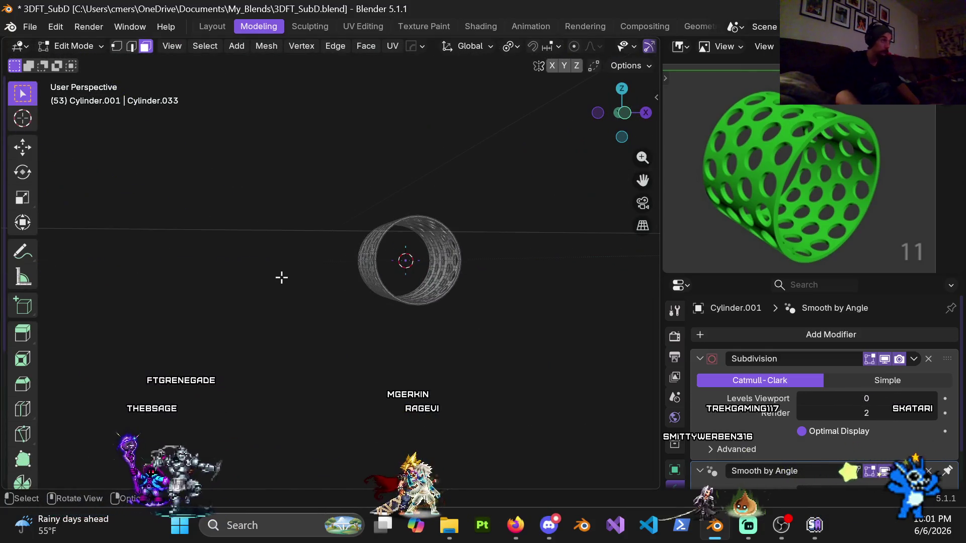
key(KP_1)
scroll(246, 270, up, 4)
key(ctrl+Tab)
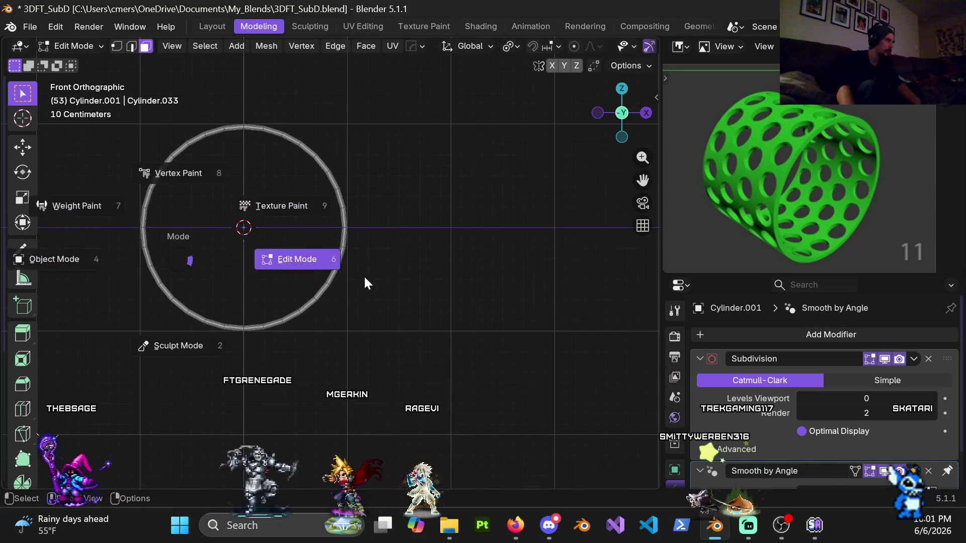
key(KP_Decimal)
key(alt+a)
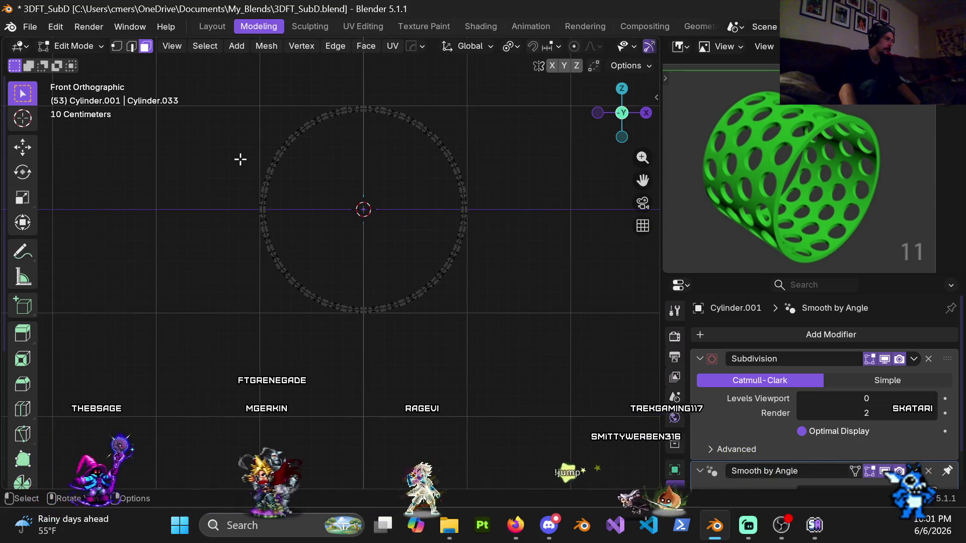
key(1)
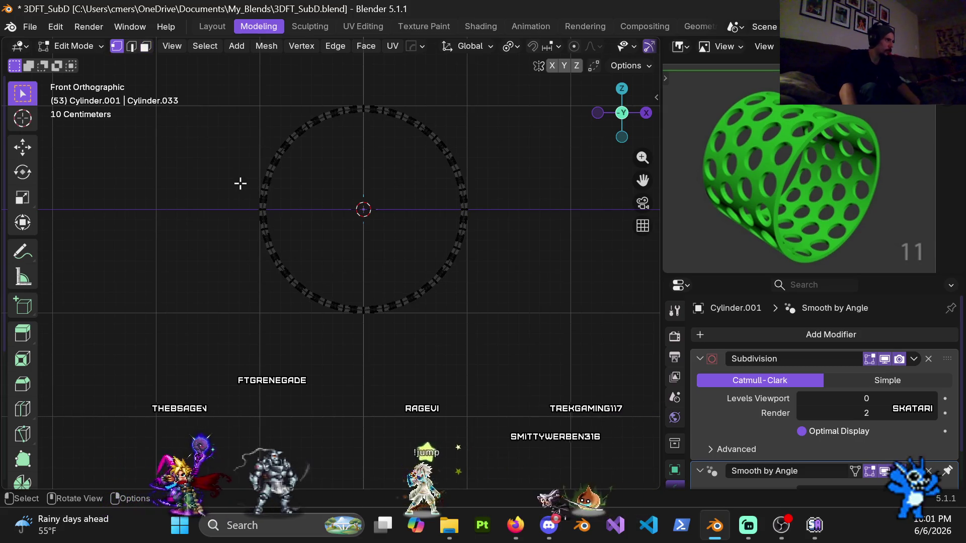
drag(237, 89, 360, 425)
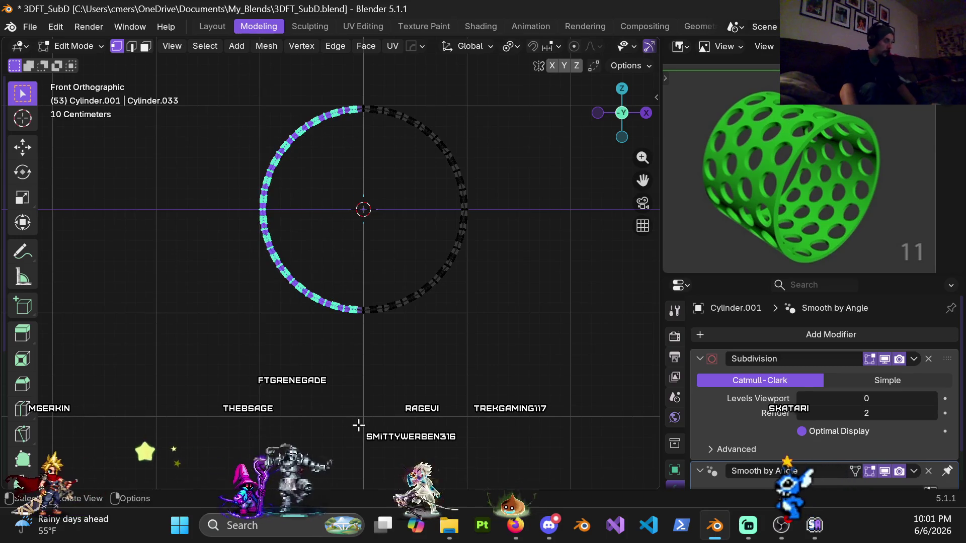
key(h)
key(a)
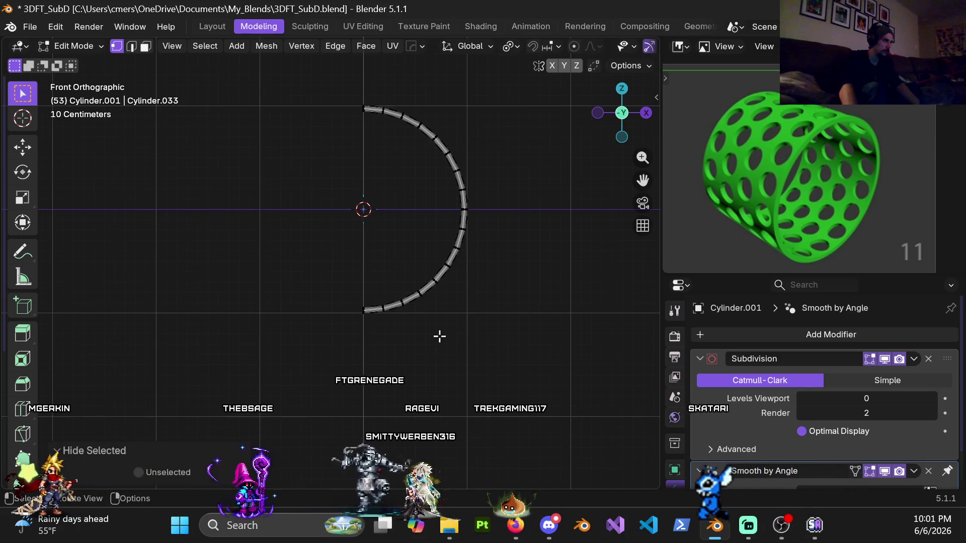
key(Tab)
Set solid shading, enter Edit Mode on the cylinder, and switch to Left view
scroll(438, 335, down, 8)
scroll(381, 358, down, 4)
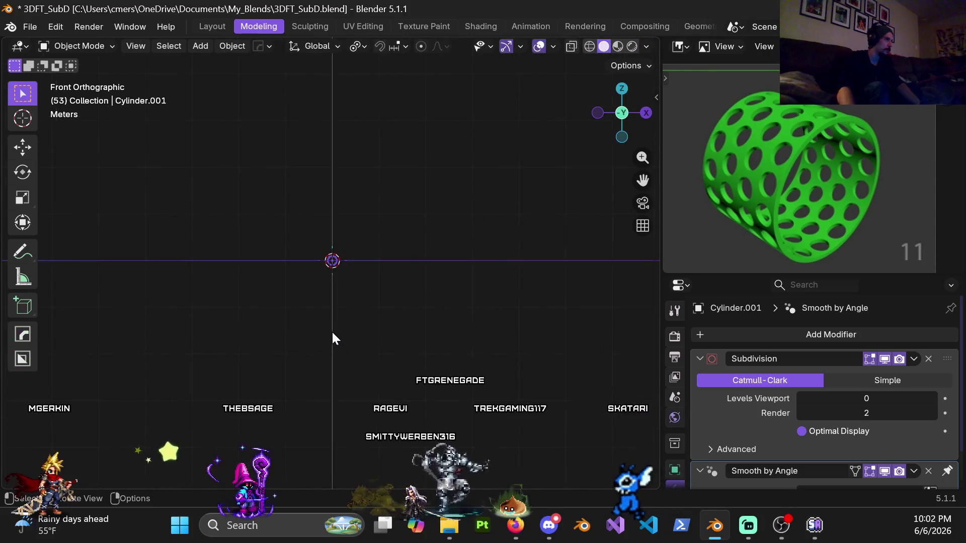
scroll(342, 332, up, 8)
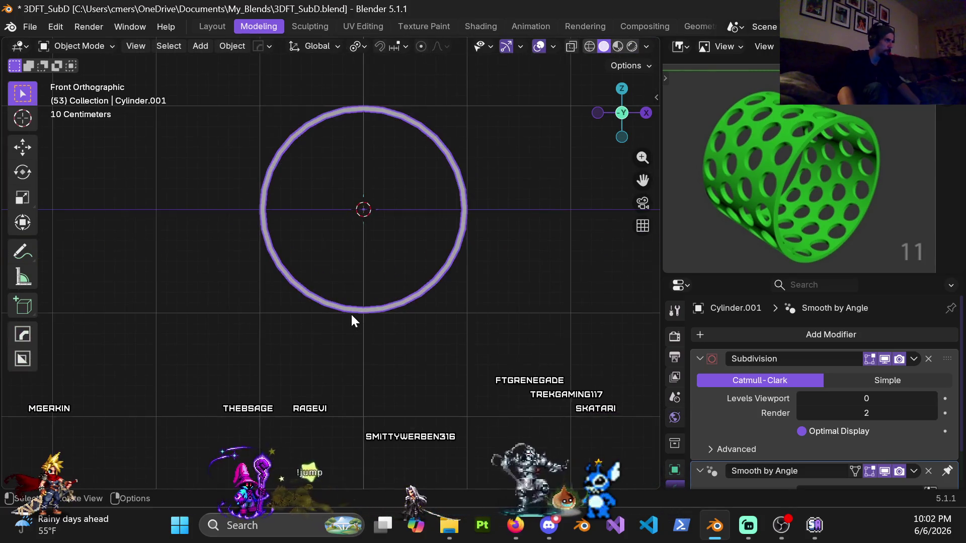
key(z)
click(427, 307)
key(ctrl+Tab)
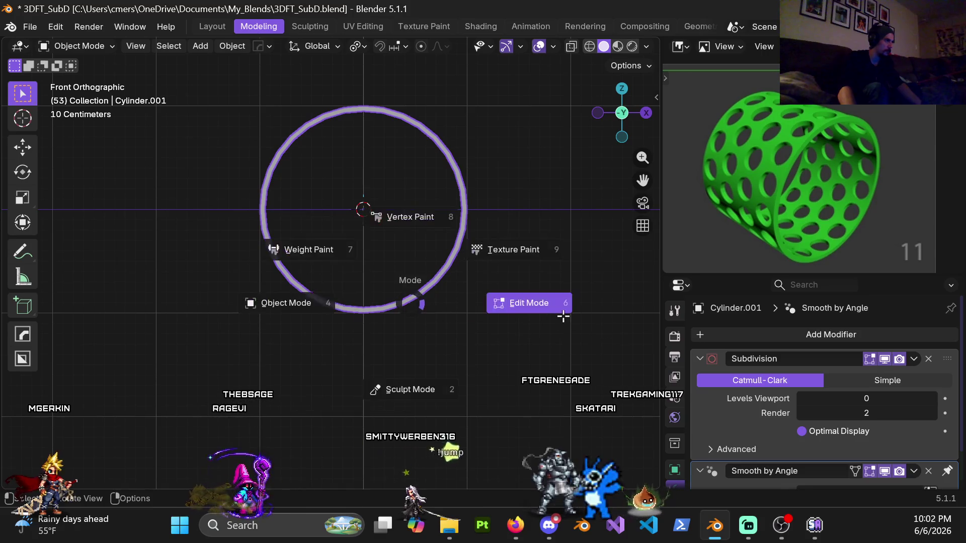
click(559, 315)
key(ctrl+KP_3)
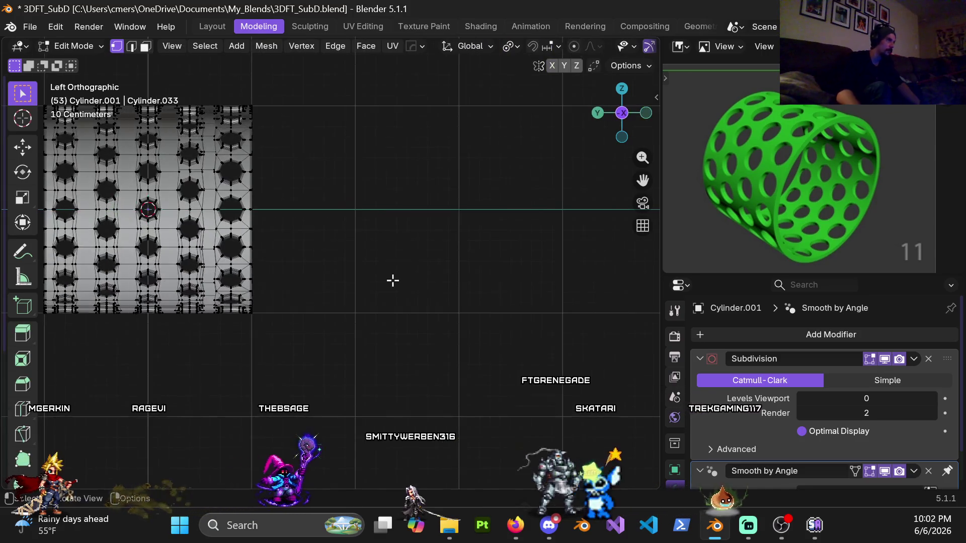
Slide the selected seam vertex into place, then move it along global Y
scroll(184, 245, up, 6)
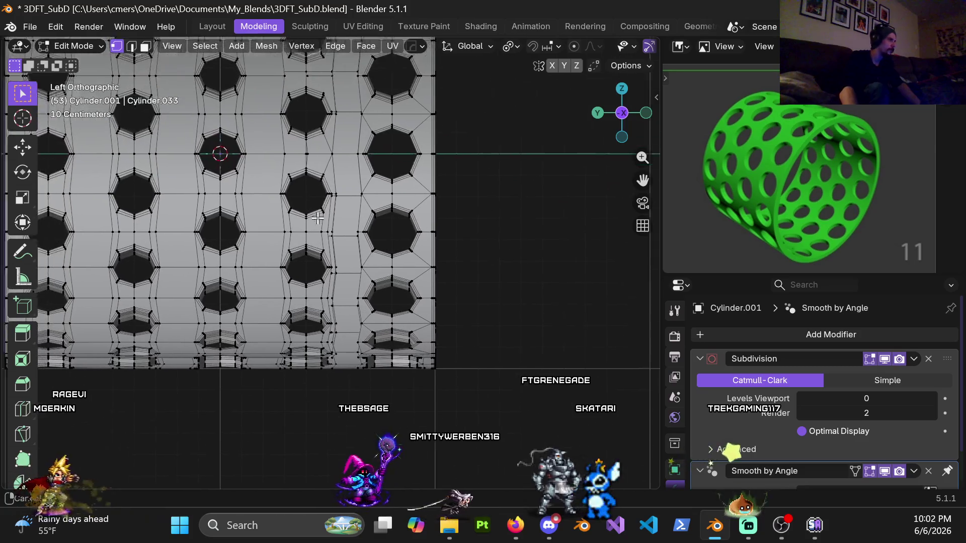
scroll(398, 256, up, 5)
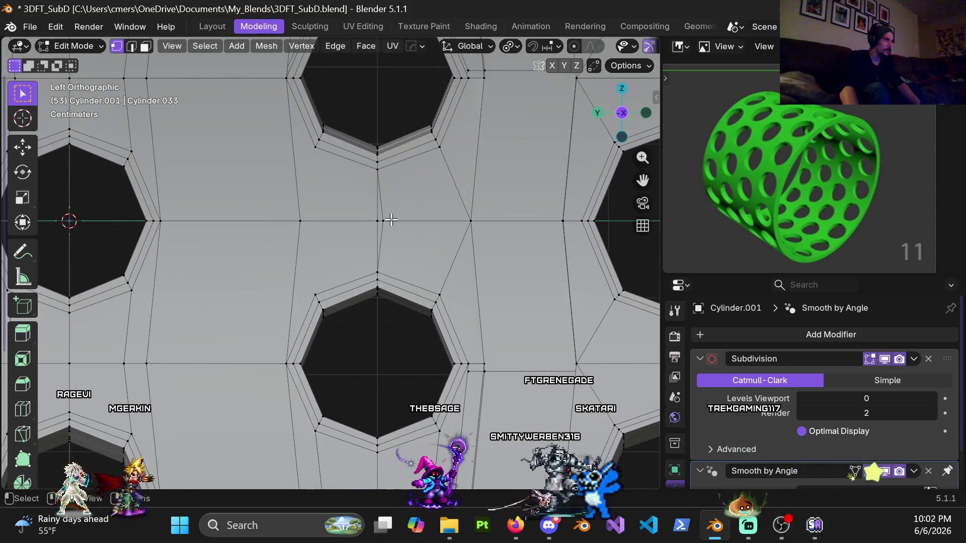
key(g)
key(g)
click(399, 265)
shift+middle_drag(428, 282, 422, 280)
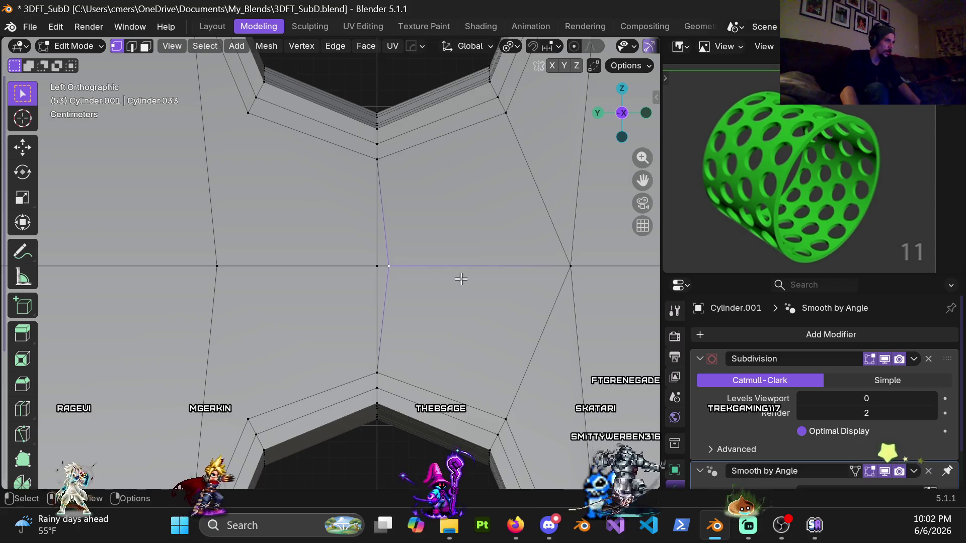
key(g)
key(y)
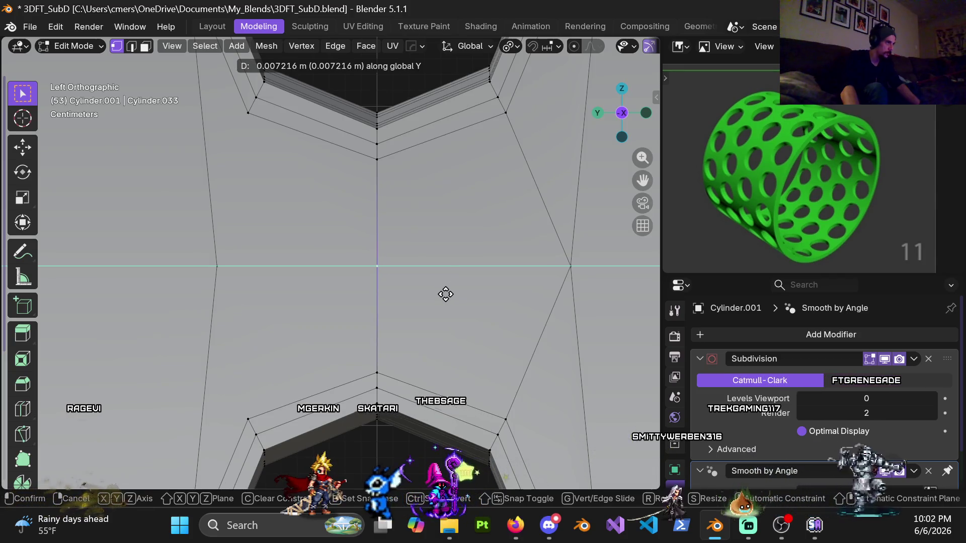
click(446, 294)
scroll(445, 292, down, 4)
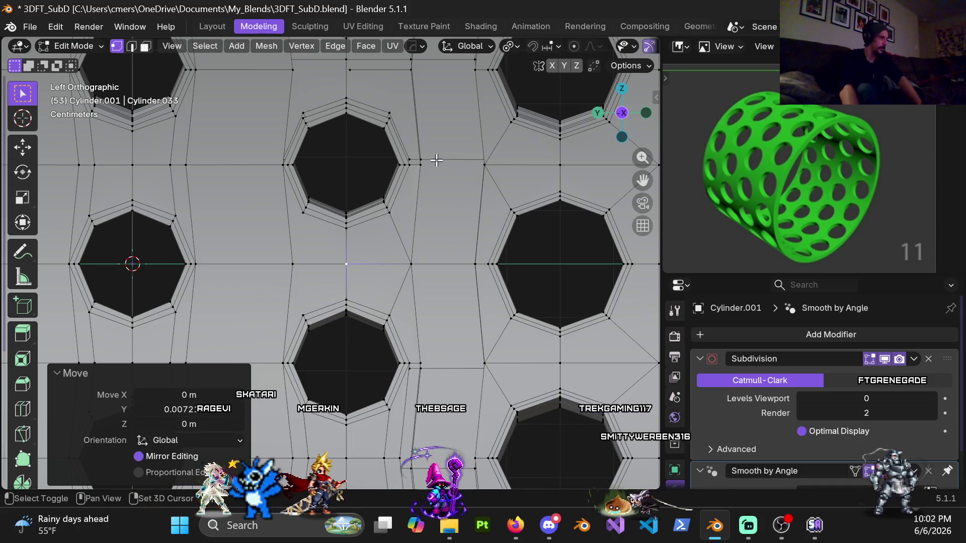
scroll(390, 302, up, 3)
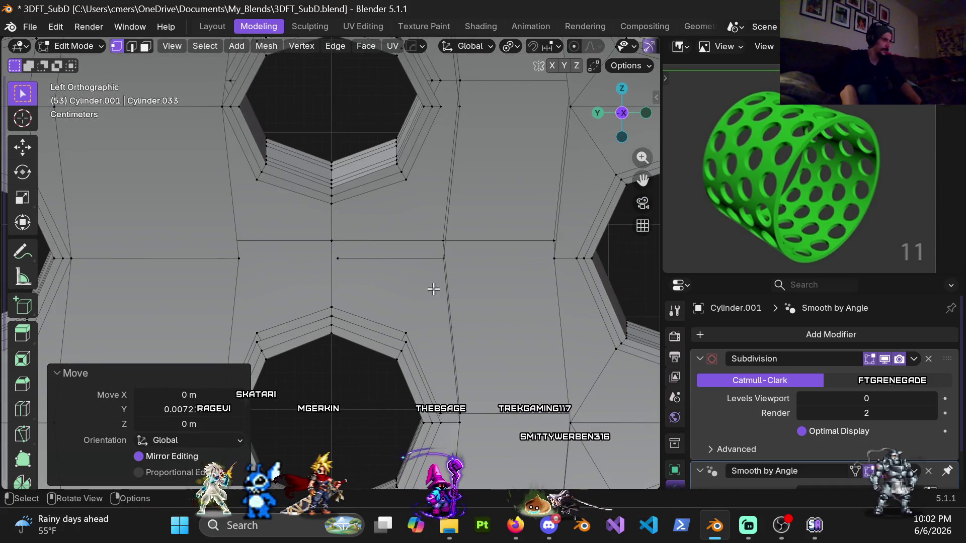
Select the next seam vertex between the holes and move it along global Y
mouse_move(455, 298)
middle_down()
mouse_move(439, 263)
mouse_move(463, 269)
middle_up()
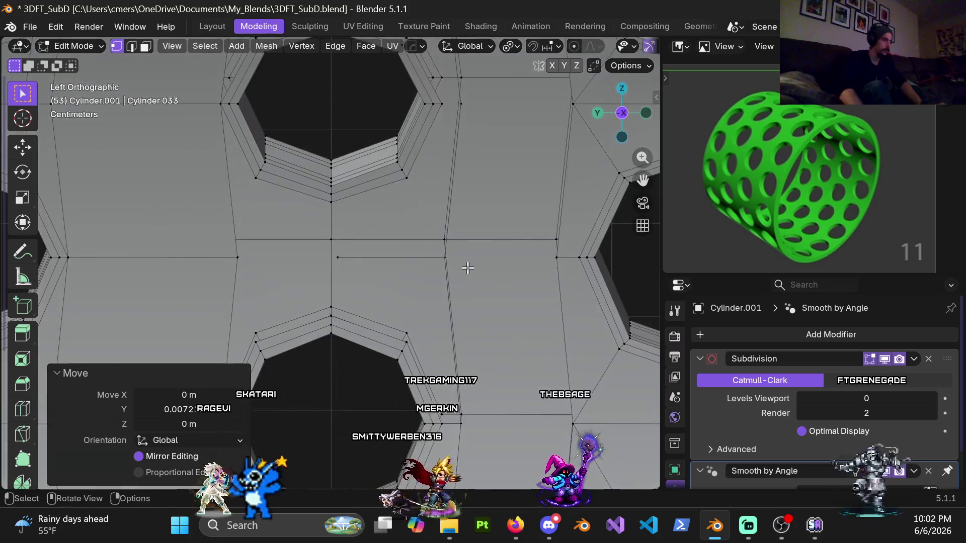
click(337, 257)
key(g)
key(y)
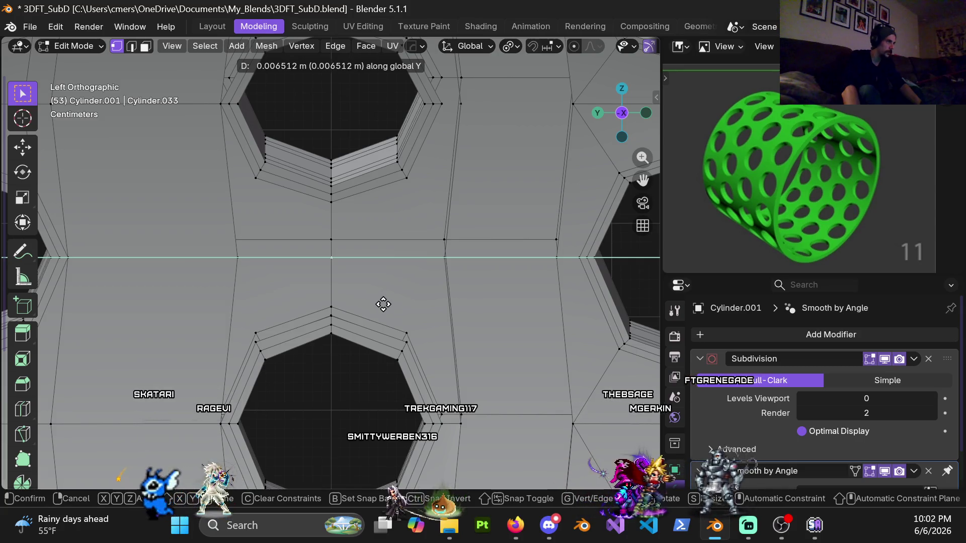
click(383, 304)
scroll(457, 243, down, 3)
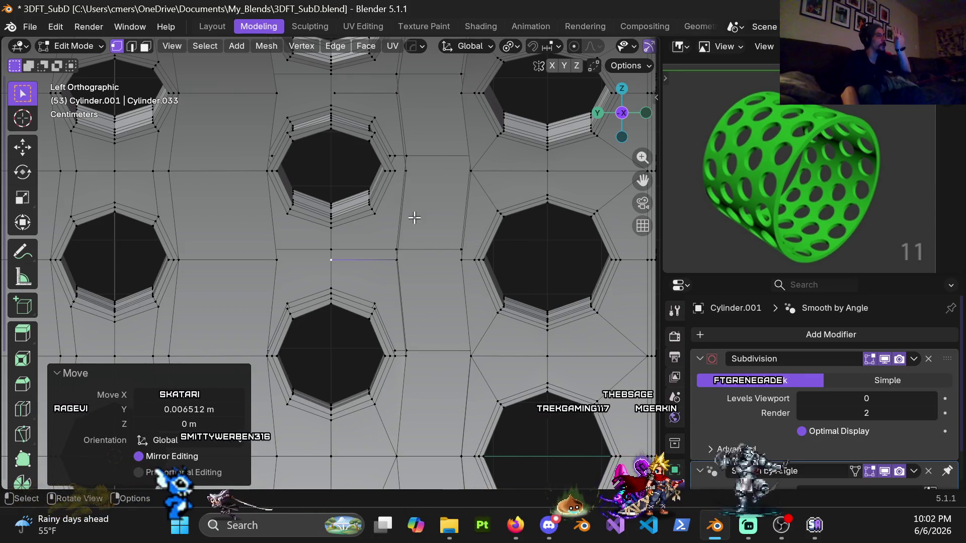
Move the short edge between two holes along global Y to line it up
mouse_move(414, 209)
middle_down()
mouse_move(405, 236)
mouse_move(372, 250)
mouse_move(377, 274)
mouse_move(389, 264)
middle_up()
click(344, 213)
scroll(390, 264, up, 5)
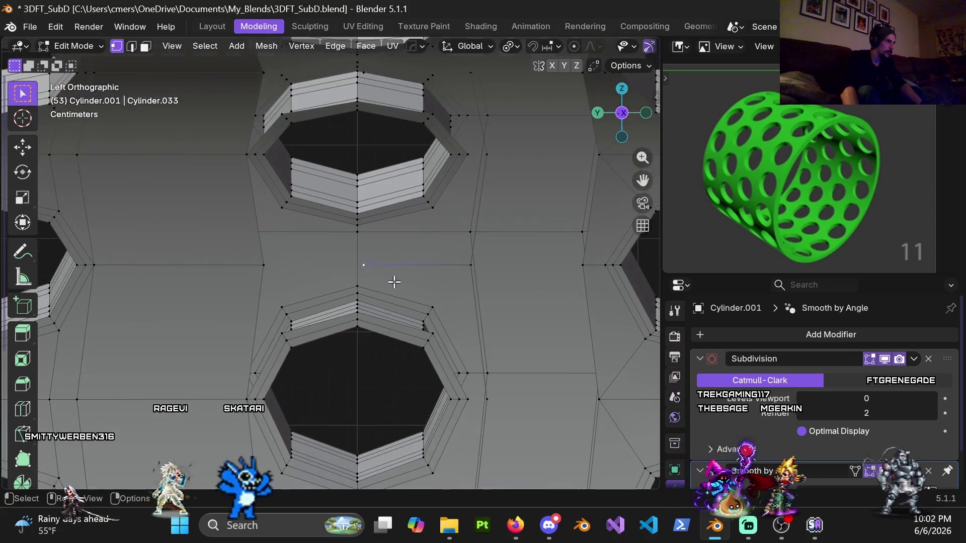
key(g)
key(y)
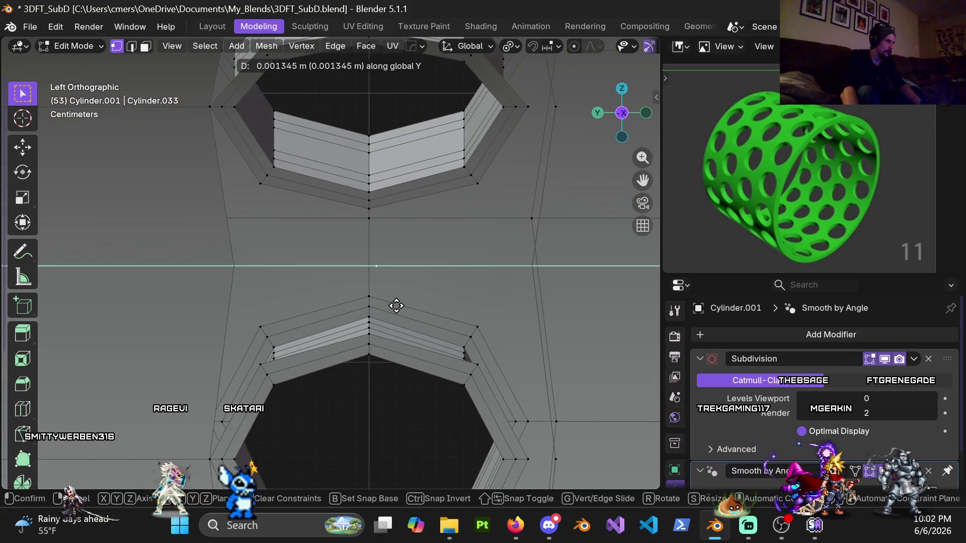
click(329, 318)
scroll(371, 233, down, 4)
shift+scroll(340, 216, up, 3)
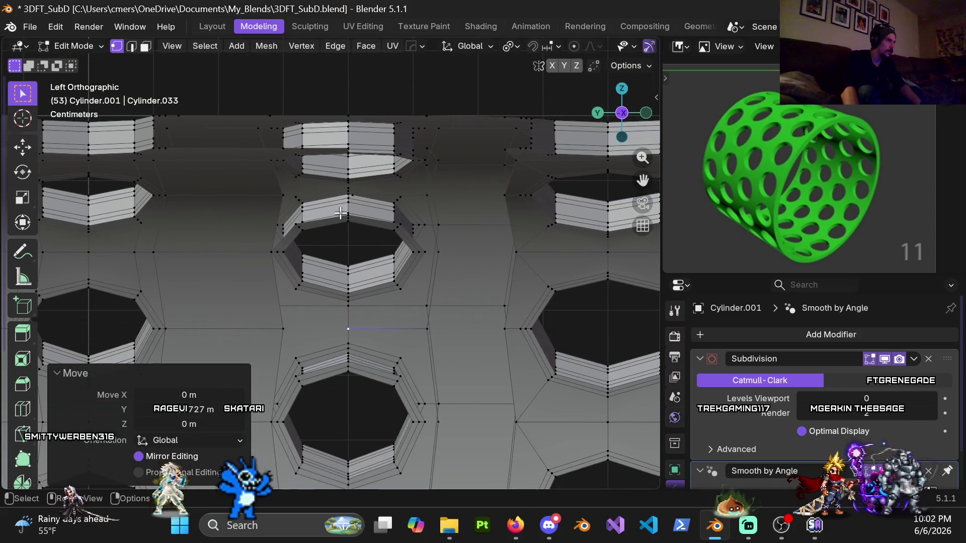
Select another seam edge higher up and check the mesh from bottom and top views
click(354, 195)
scroll(374, 228, down, 5)
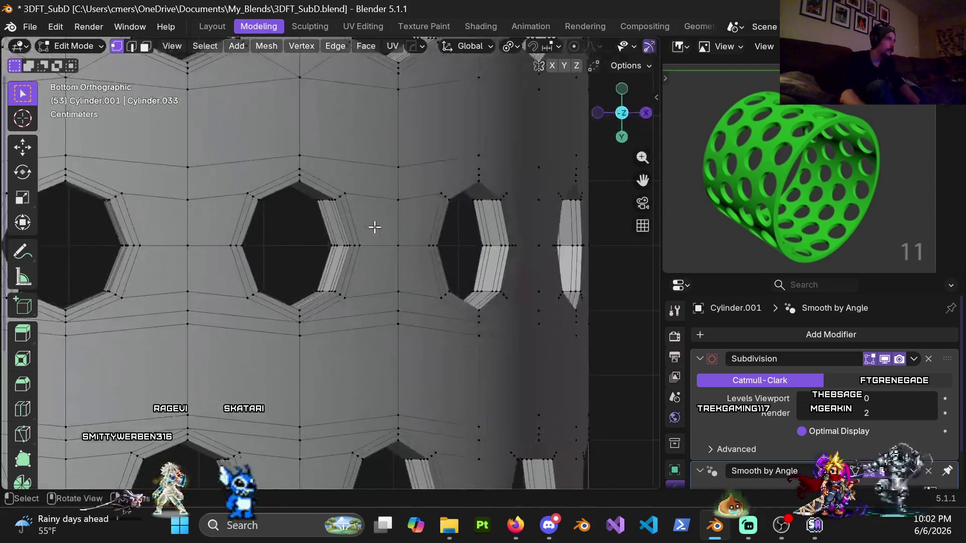
key(ctrl+KP_7)
key(KP_7)
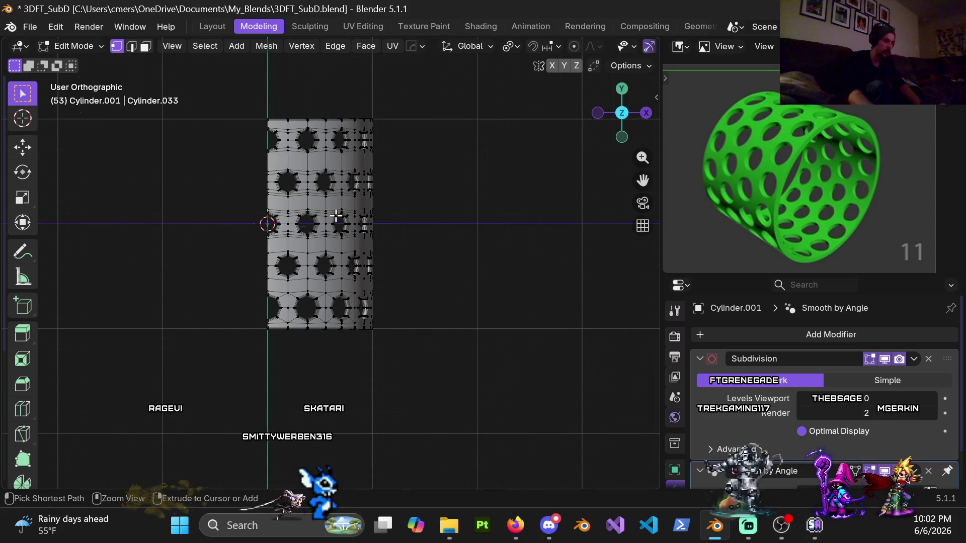
Hide the lower arc of the sleeve using a wireframe box selection, then return to solid shading
key(ctrl+KP_7)
mouse_move(336, 216)
middle_down()
mouse_move(304, 368)
mouse_move(297, 271)
middle_up()
key(KP_1)
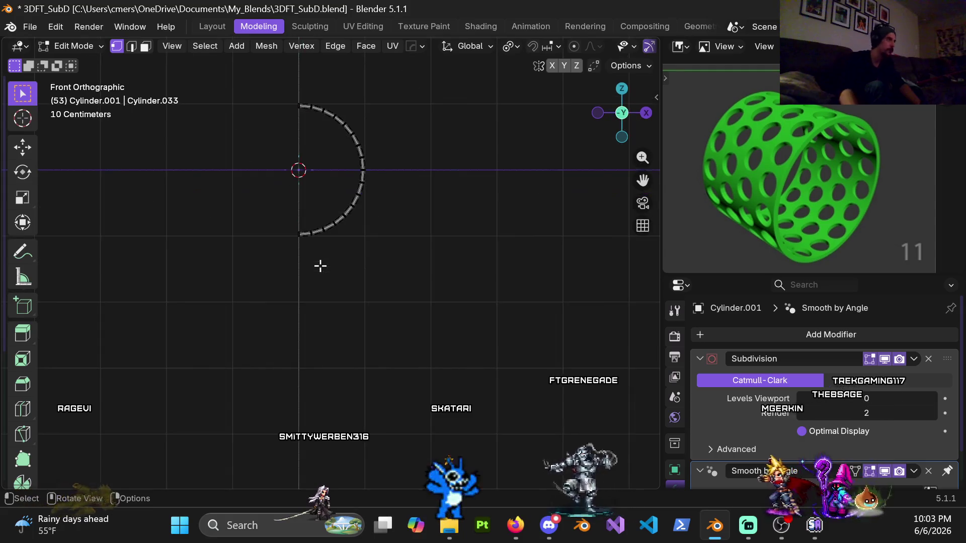
key(z)
click(150, 267)
drag(280, 215, 458, 415)
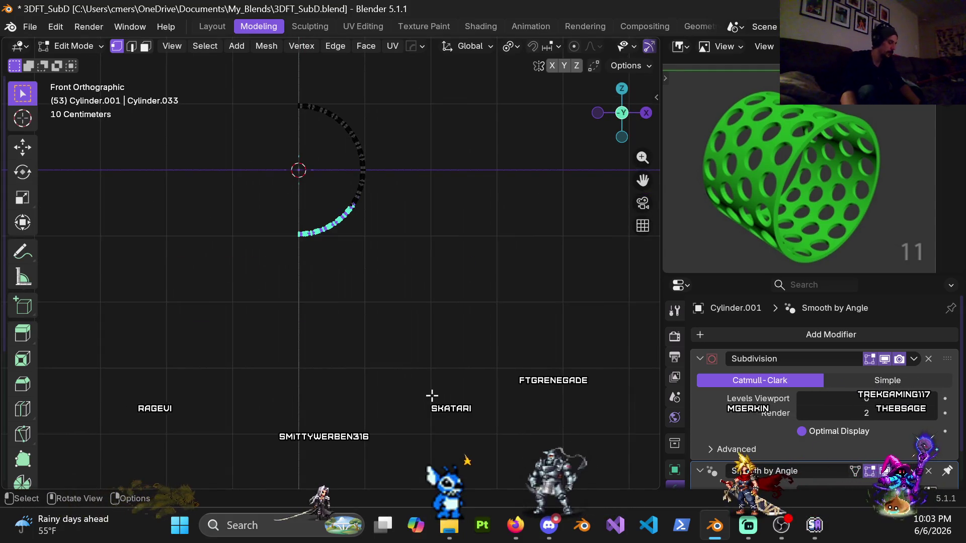
key(h)
key(z)
click(446, 300)
Orbit over the holed sheet and settle on a zoomed bottom view of the holes
mouse_move(446, 300)
middle_down()
mouse_move(379, 285)
mouse_move(355, 214)
mouse_move(554, 249)
mouse_move(307, 276)
mouse_move(411, 282)
middle_up()
scroll(555, 249, up, 10)
scroll(412, 282, down, 8)
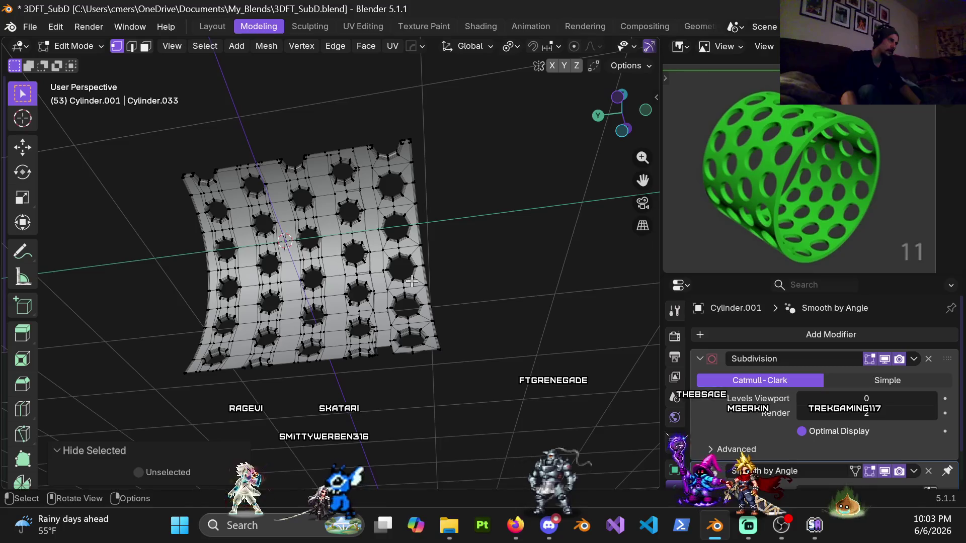
key(KP_1)
scroll(355, 243, up, 3)
mouse_move(355, 243)
middle_down()
mouse_move(416, 209)
mouse_move(298, 211)
mouse_move(470, 181)
mouse_move(362, 135)
mouse_move(348, 236)
mouse_move(342, 194)
mouse_move(328, 198)
middle_up()
key(ctrl+KP_7)
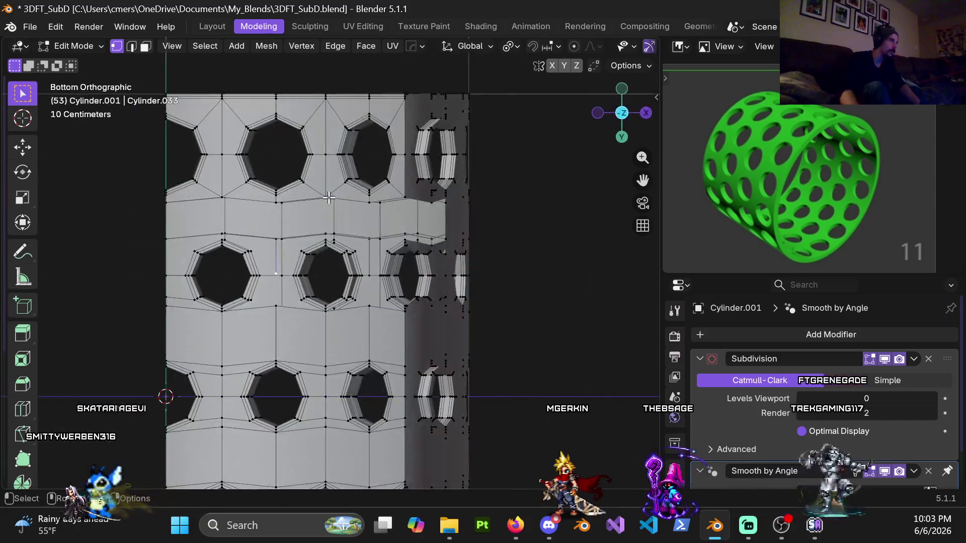
scroll(261, 350, up, 6)
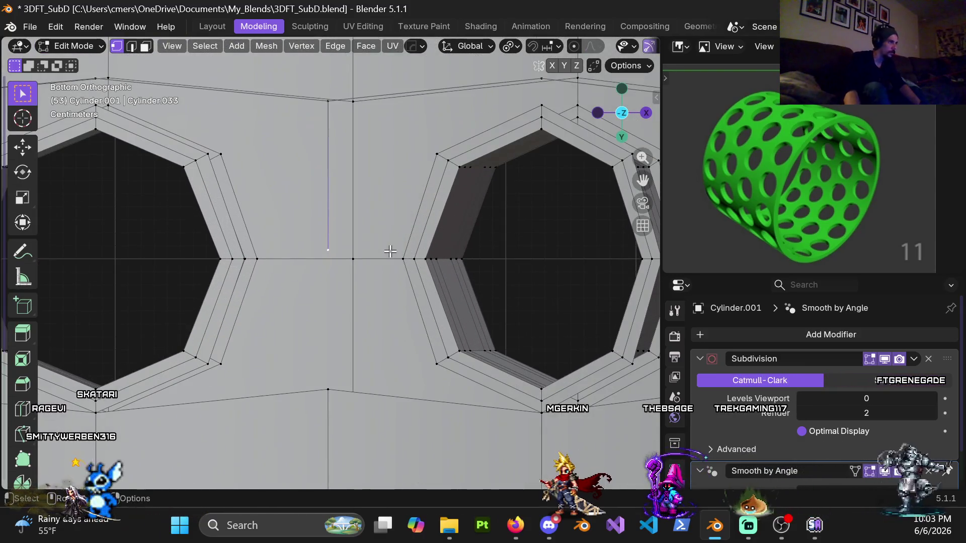
Shift the edge between adjacent holes 0.00255 m along Y to straighten the seam row
key(g)
key(y)
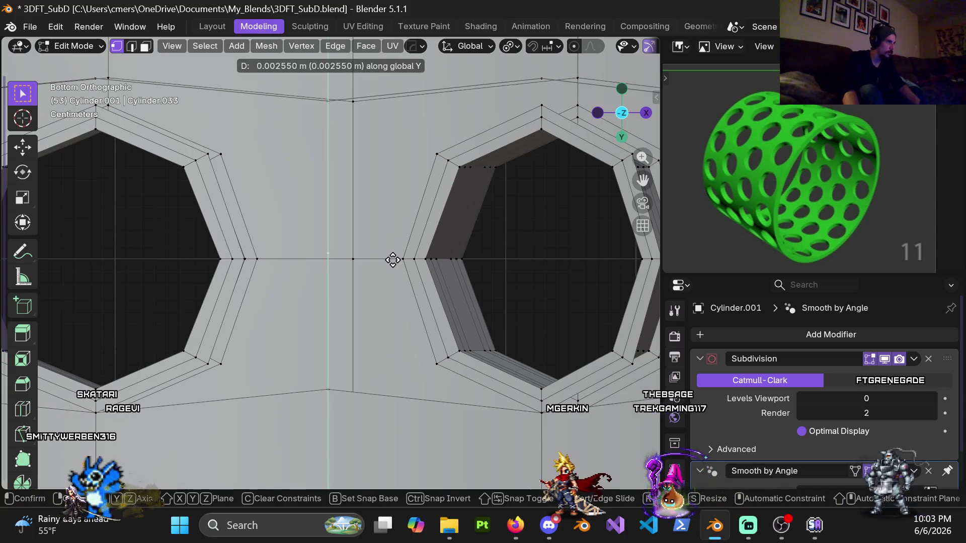
click(390, 312)
scroll(390, 312, down, 5)
mouse_move(390, 312)
middle_down()
mouse_move(491, 288)
mouse_move(457, 357)
middle_up()
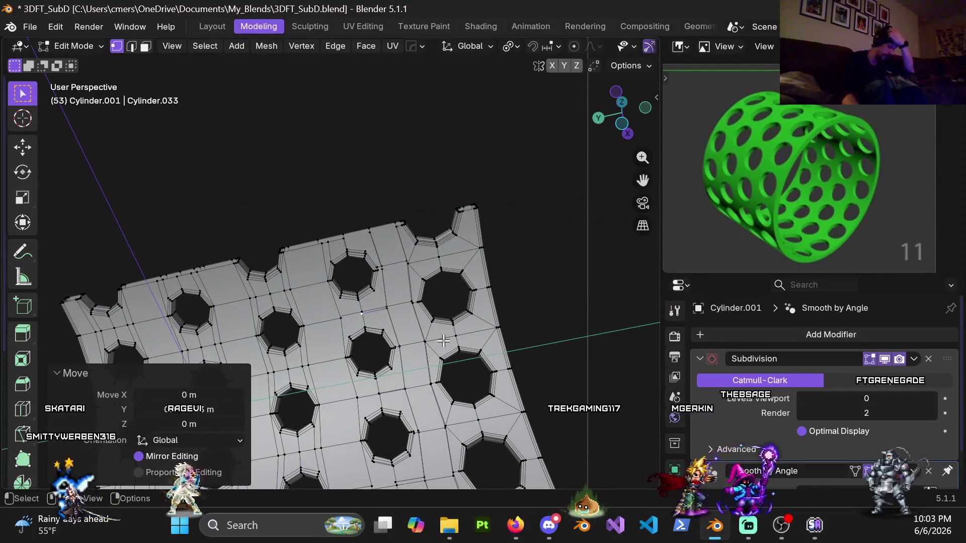
key(ctrl+KP_3)
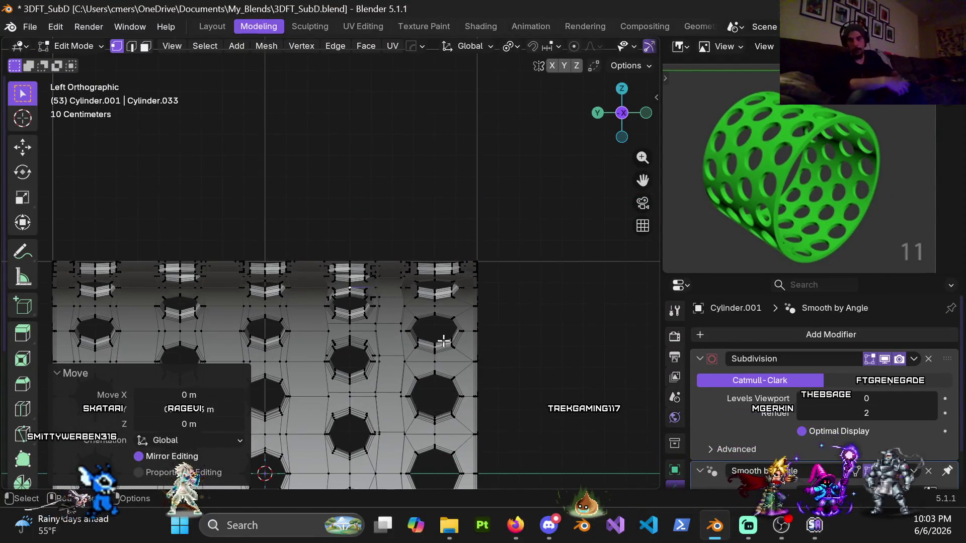
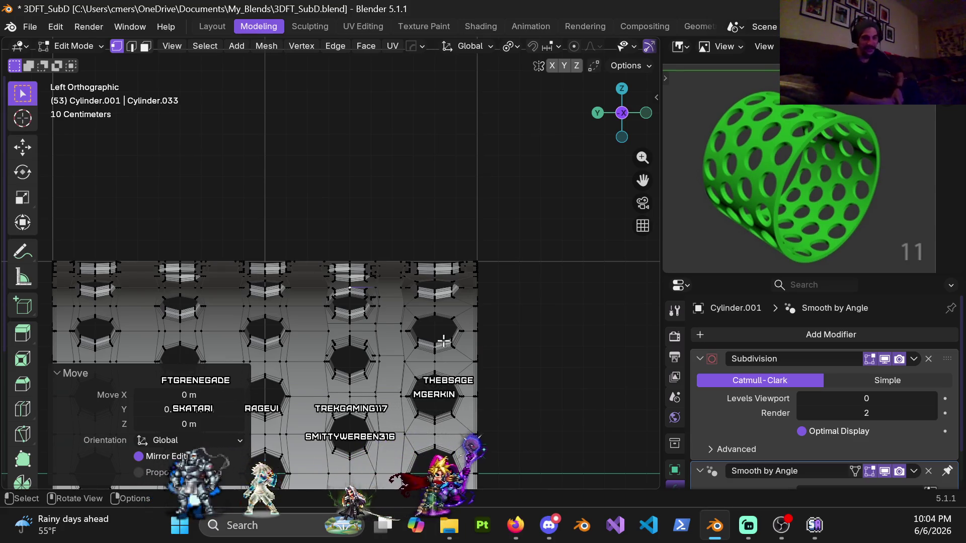
Zoom in on the holes and select the short edge beside a hole in edge select mode
scroll(443, 341, up, 2)
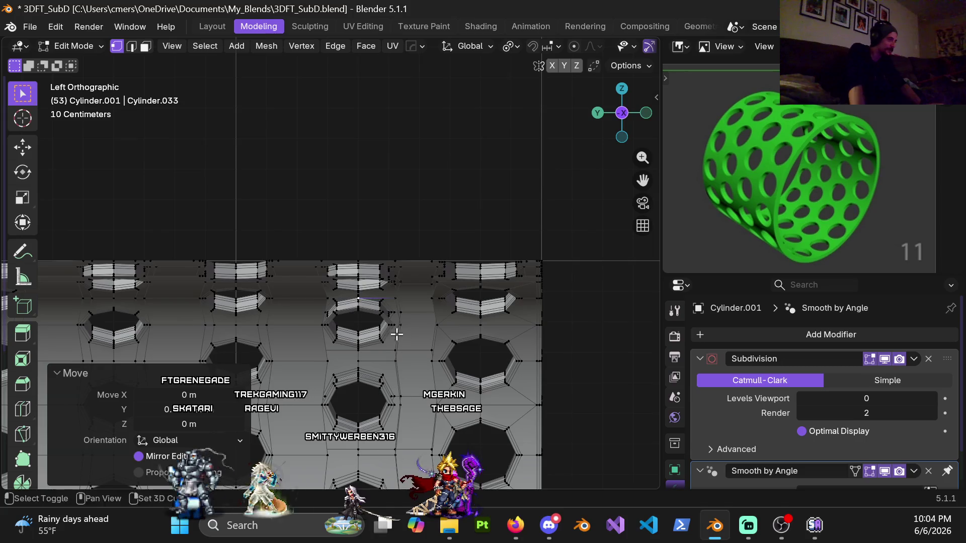
shift+middle_drag(394, 334, 323, 114)
shift+middle_drag(323, 198, 334, 226)
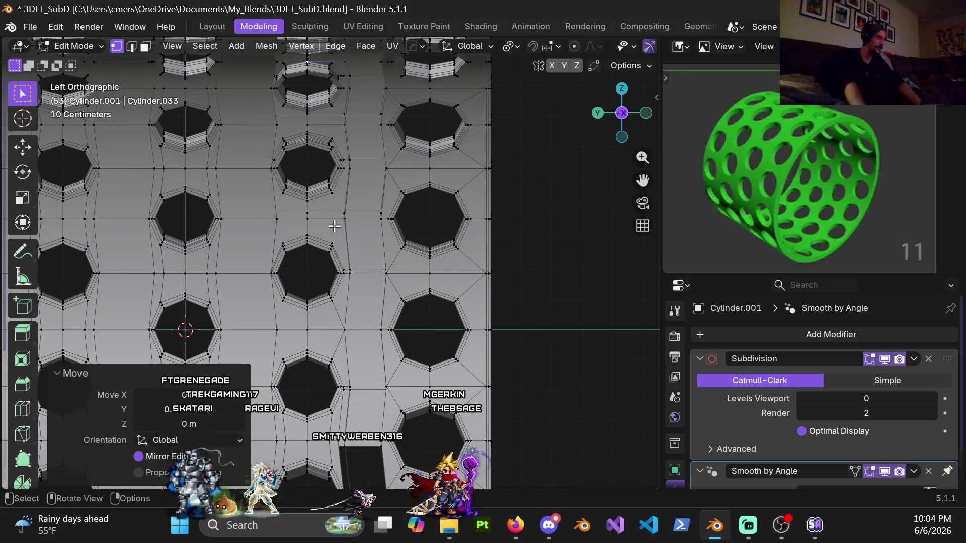
scroll(280, 258, up, 1)
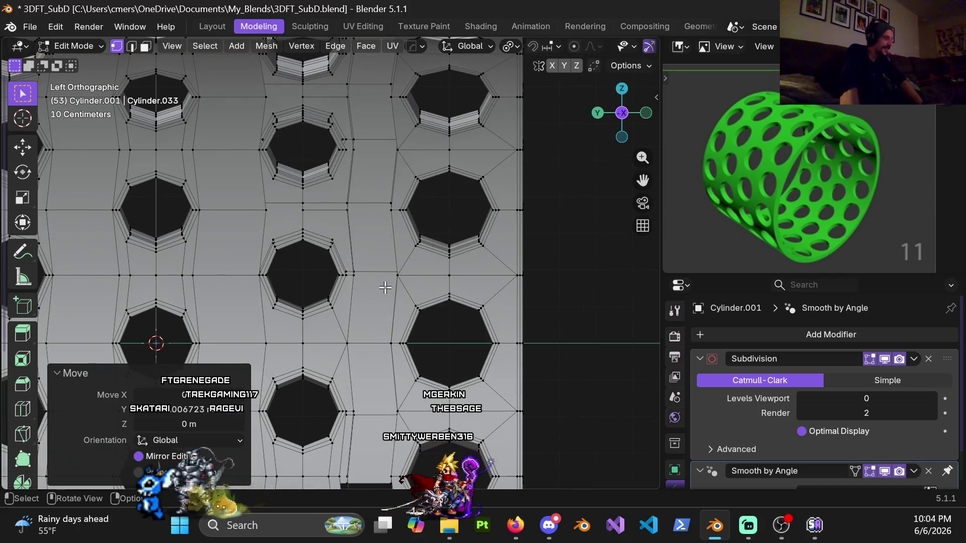
mouse_move(370, 255)
middle_down()
mouse_move(356, 277)
mouse_move(351, 206)
mouse_move(340, 222)
mouse_move(263, 221)
mouse_move(327, 244)
mouse_move(334, 281)
middle_up()
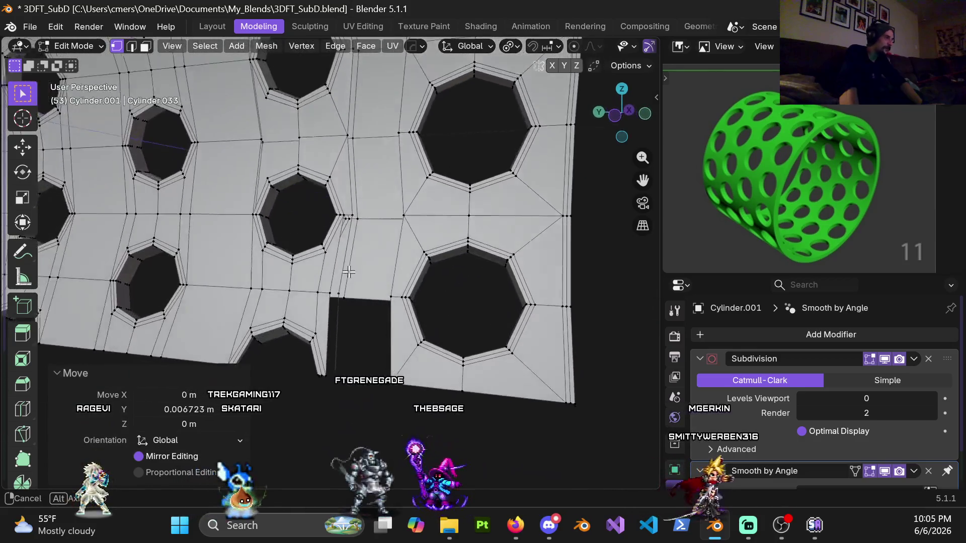
scroll(336, 297, up, 3)
scroll(337, 301, up, 2)
scroll(337, 300, down, 1)
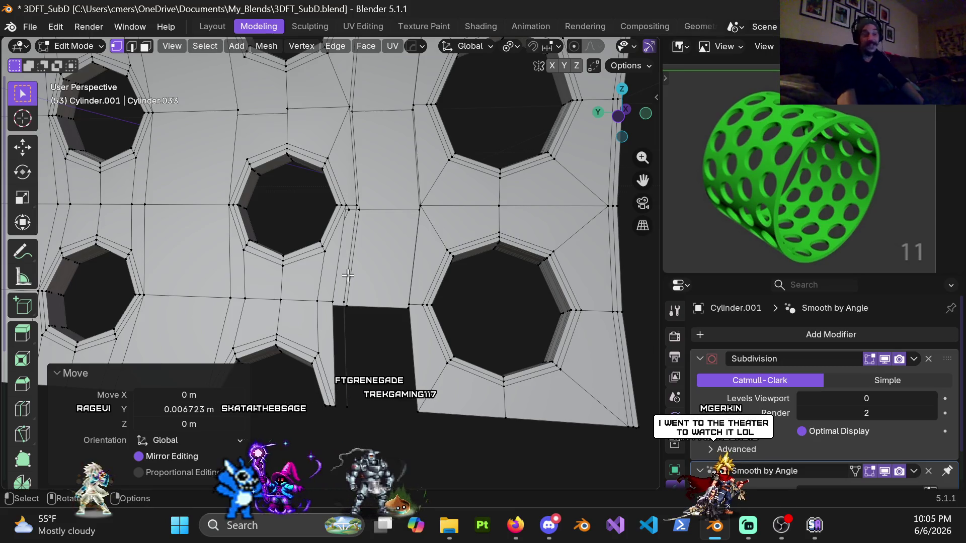
key(2)
middle_drag(356, 231, 355, 204)
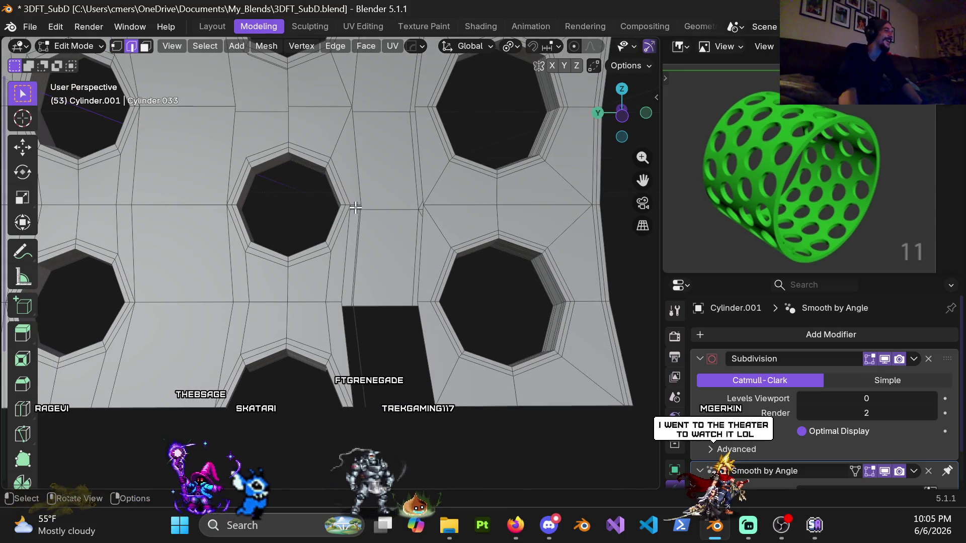
click(356, 204)
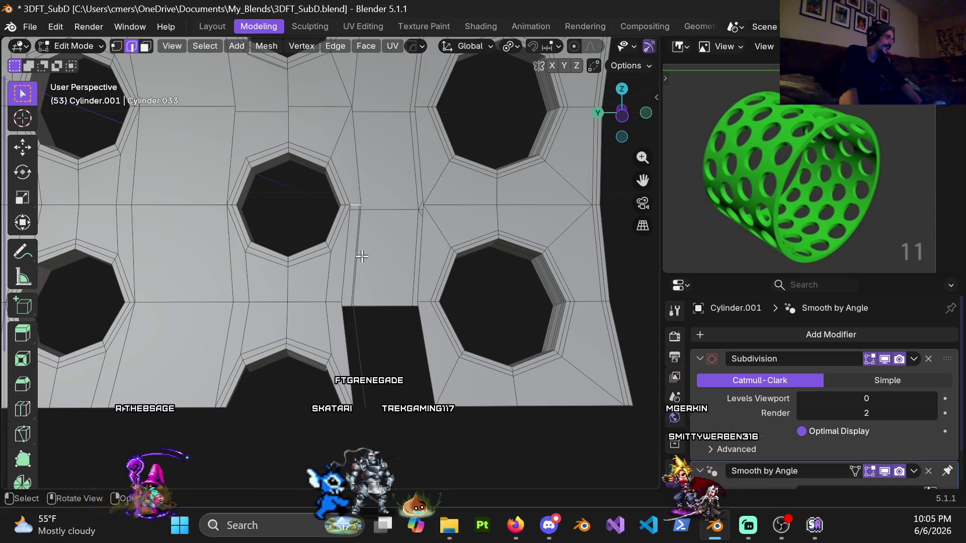
Fill a quad face from that edge and two more corner vertices
mouse_move(362, 259)
middle_down()
mouse_move(277, 269)
mouse_move(328, 153)
mouse_move(363, 230)
mouse_move(358, 269)
mouse_move(343, 279)
mouse_move(359, 281)
middle_up()
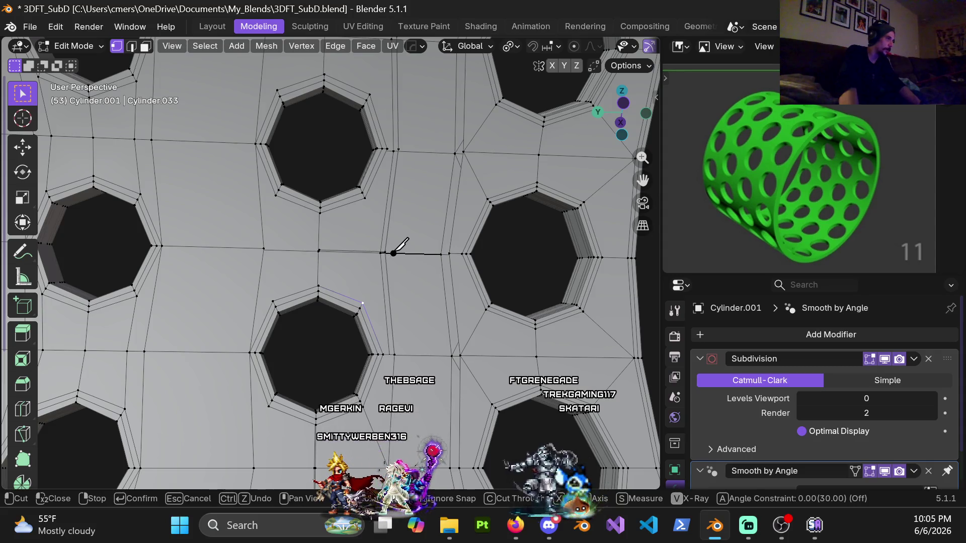
mouse_move(388, 253)
middle_down()
mouse_move(377, 324)
mouse_move(377, 297)
mouse_move(368, 302)
mouse_move(390, 334)
mouse_move(365, 264)
middle_up()
middle_drag(366, 235, 386, 238)
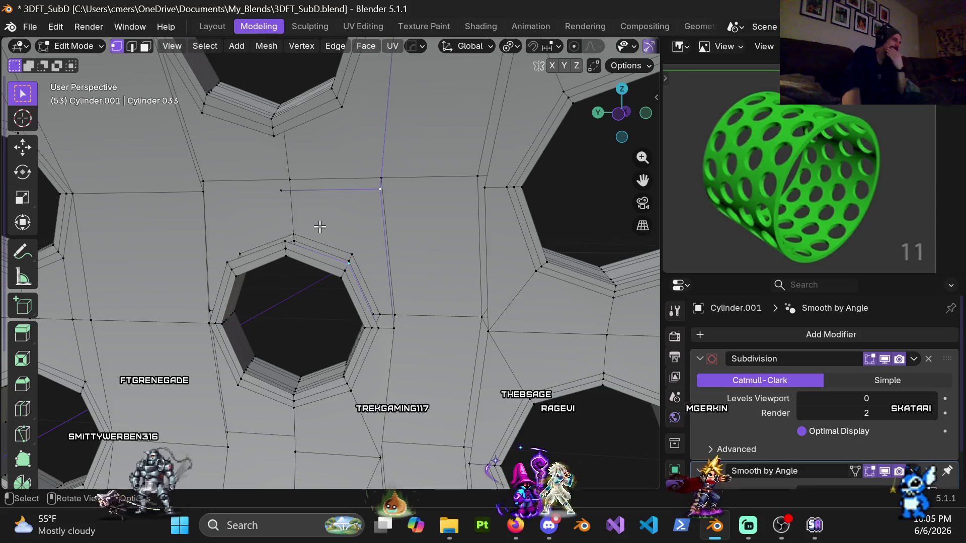
mouse_move(320, 227)
middle_down()
mouse_move(346, 205)
mouse_move(384, 283)
middle_up()
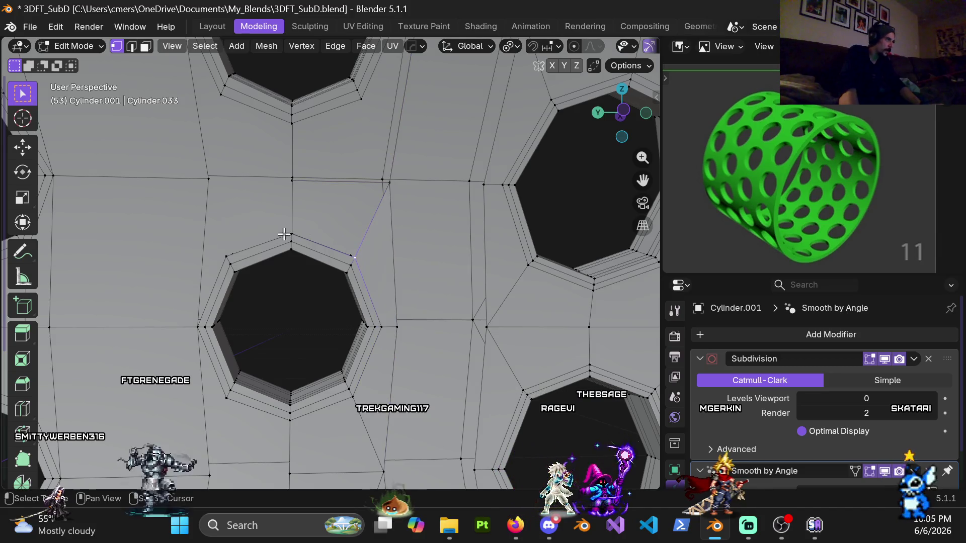
middle_drag(282, 234, 326, 261)
shift+click(301, 192)
shift+click(395, 194)
key(f)
Select three more vertices next to the hole and fill them into another quad
mouse_move(382, 259)
middle_down()
mouse_move(347, 218)
mouse_move(363, 259)
mouse_move(358, 228)
middle_up()
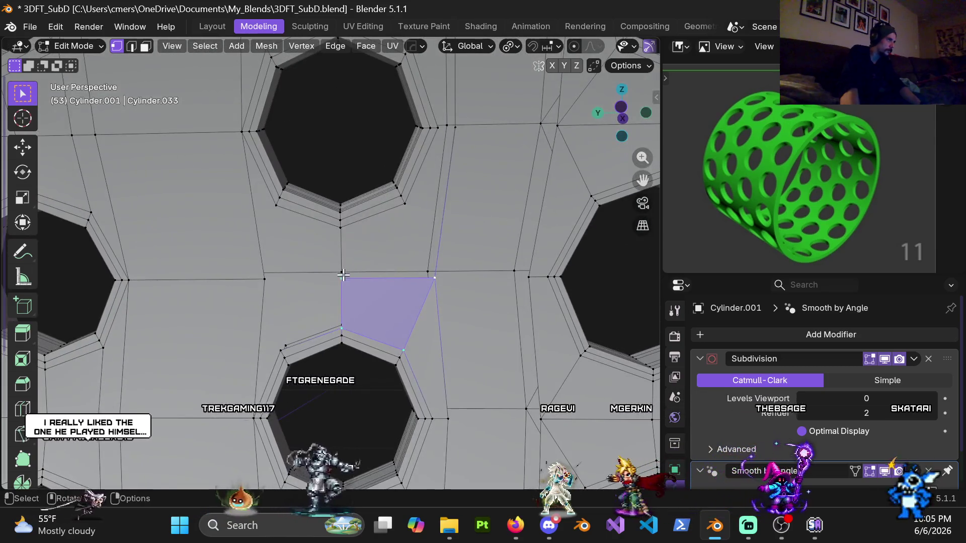
shift+click(341, 229)
shift+click(404, 204)
shift+click(434, 278)
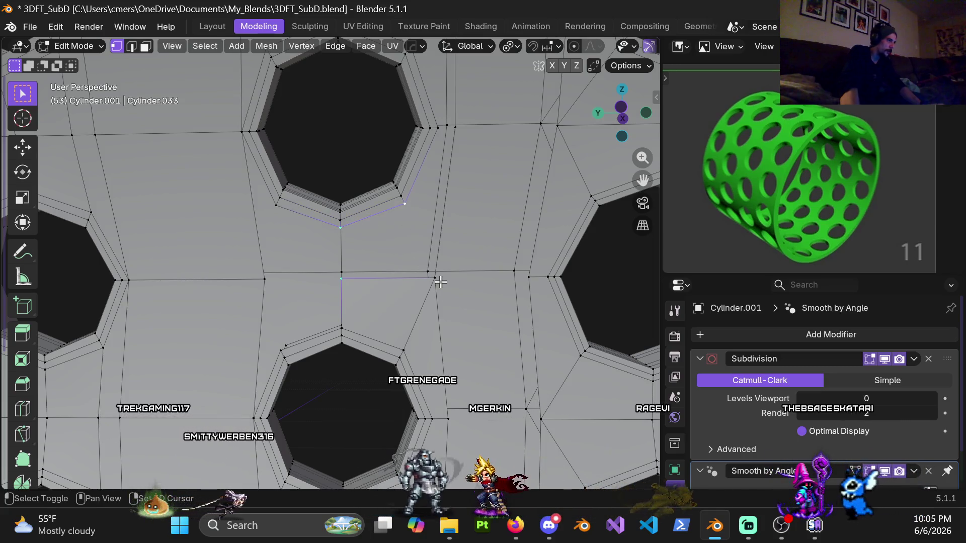
key(f)
shift+scroll(430, 226, up, 2)
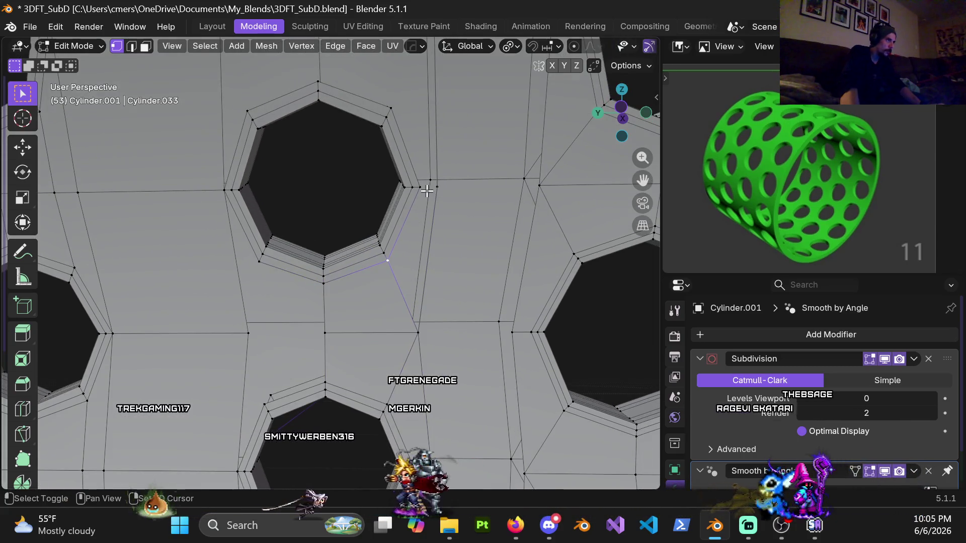
shift+scroll(410, 302, up, 2)
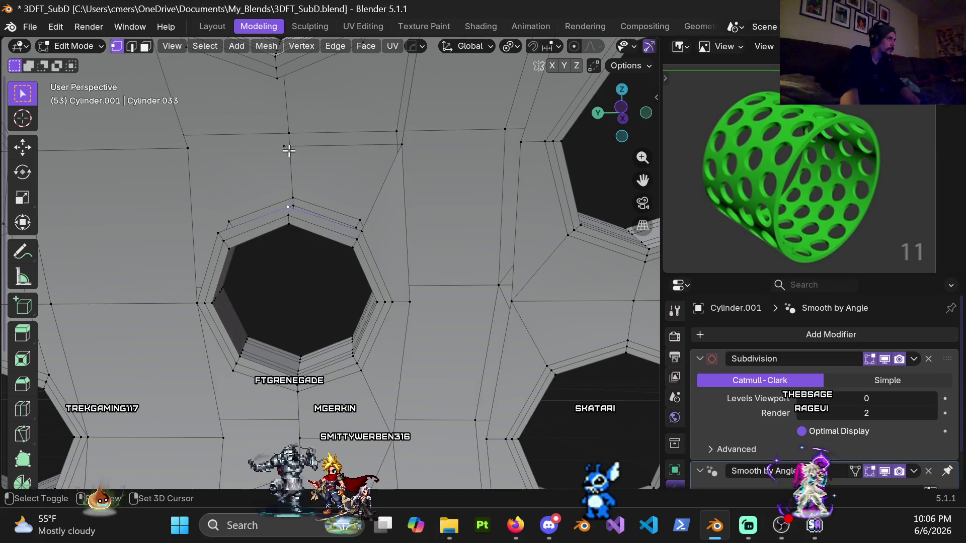
Fill the pending quad, then fill another quad from four vertices around the hole
key(f)
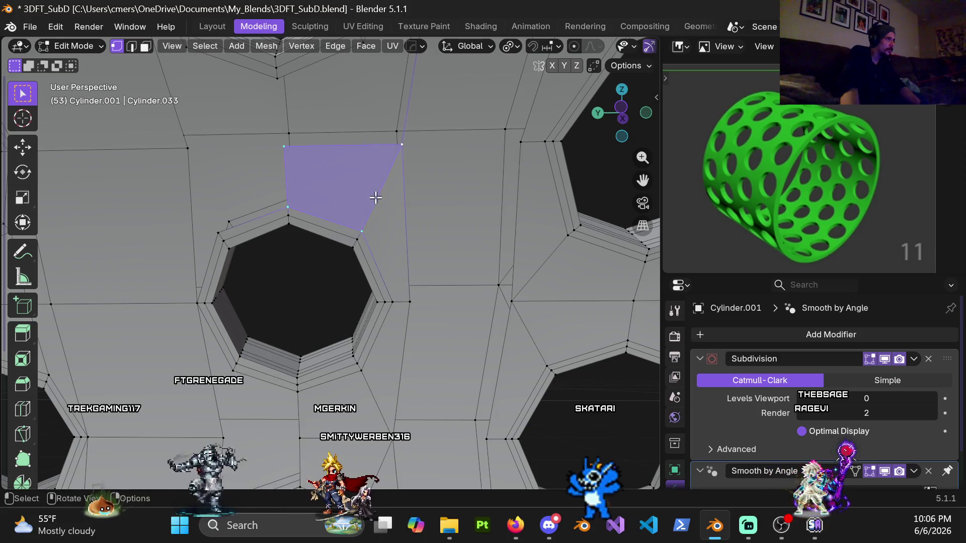
scroll(359, 276, down, 3)
middle_drag(359, 276, 322, 241)
scroll(299, 223, up, 4)
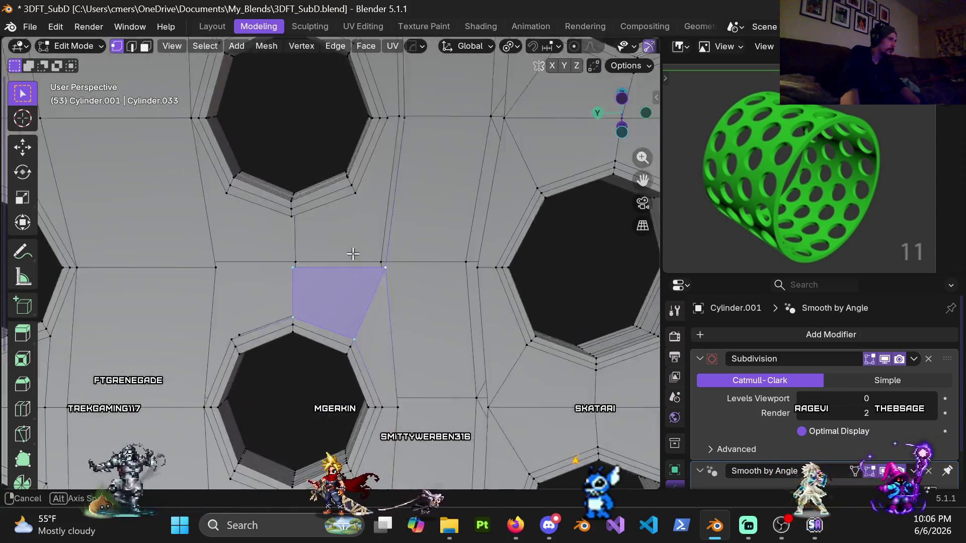
click(291, 217)
shift+click(292, 267)
shift+click(385, 267)
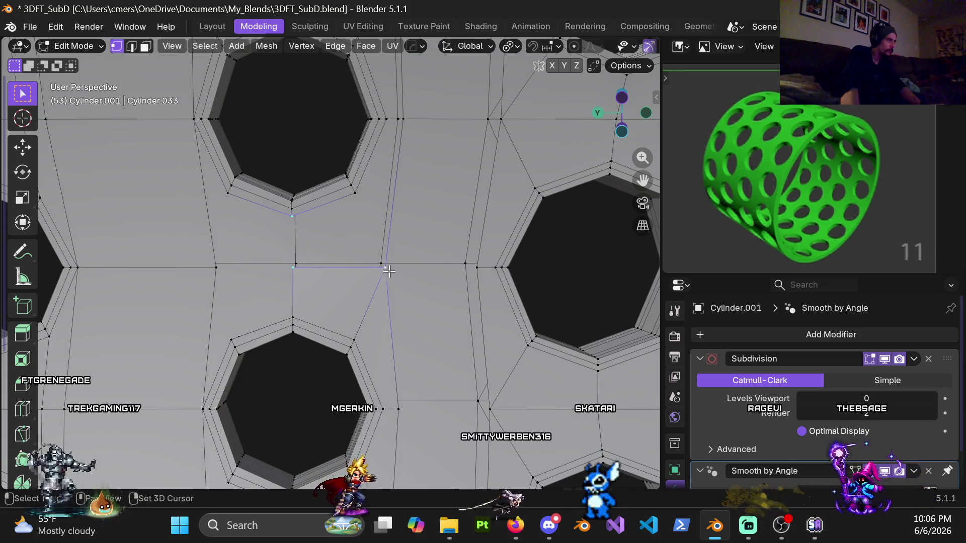
shift+click(355, 193)
key(f)
Fill the next face by adding two more vertices beside the hole
shift+middle_drag(359, 203, 352, 237)
click(348, 226)
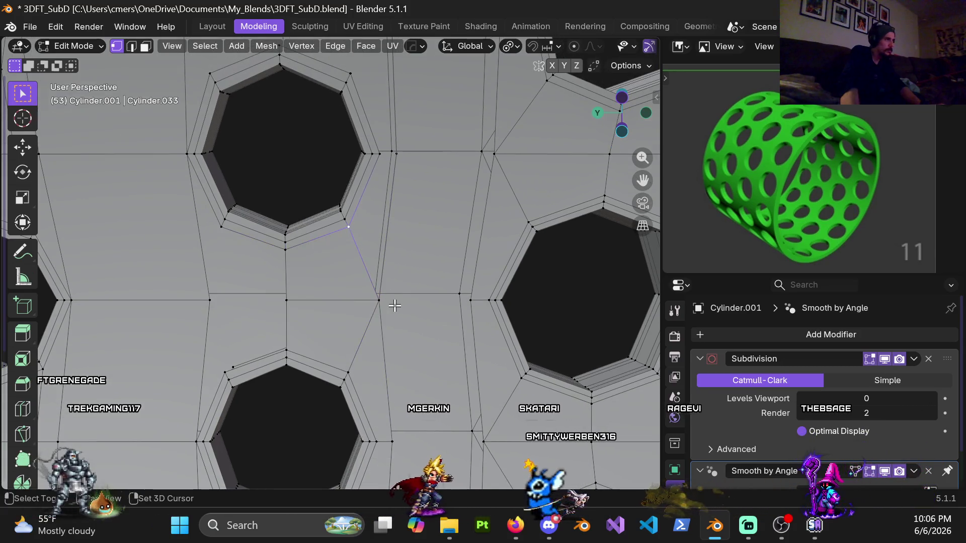
shift+click(396, 154)
key(f)
Move to the next hole and fill a face between four of its rim vertices
mouse_move(387, 265)
shift+middle_down()
mouse_move(392, 323)
mouse_move(361, 253)
shift+middle_up()
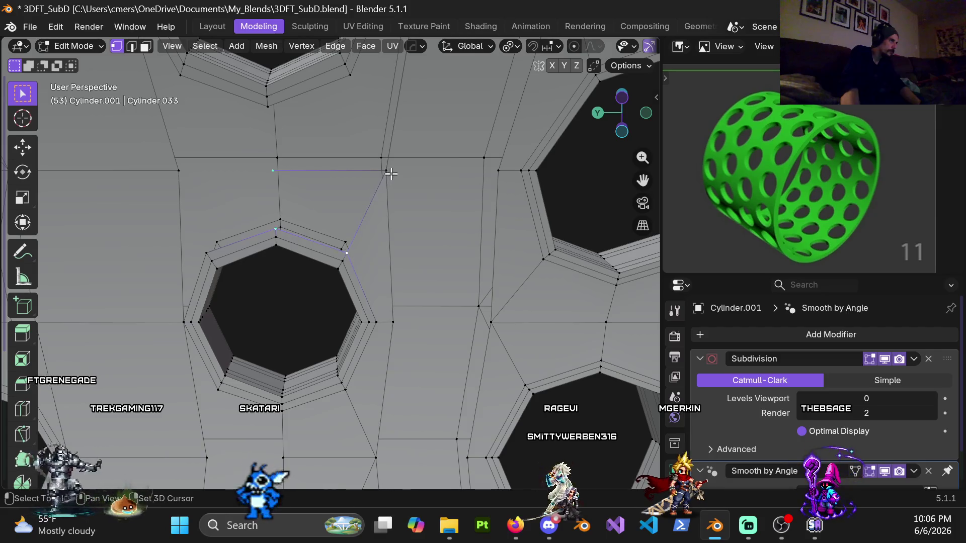
scroll(367, 251, down, 5)
mouse_move(367, 252)
middle_down()
mouse_move(383, 233)
mouse_move(350, 243)
mouse_move(319, 302)
middle_up()
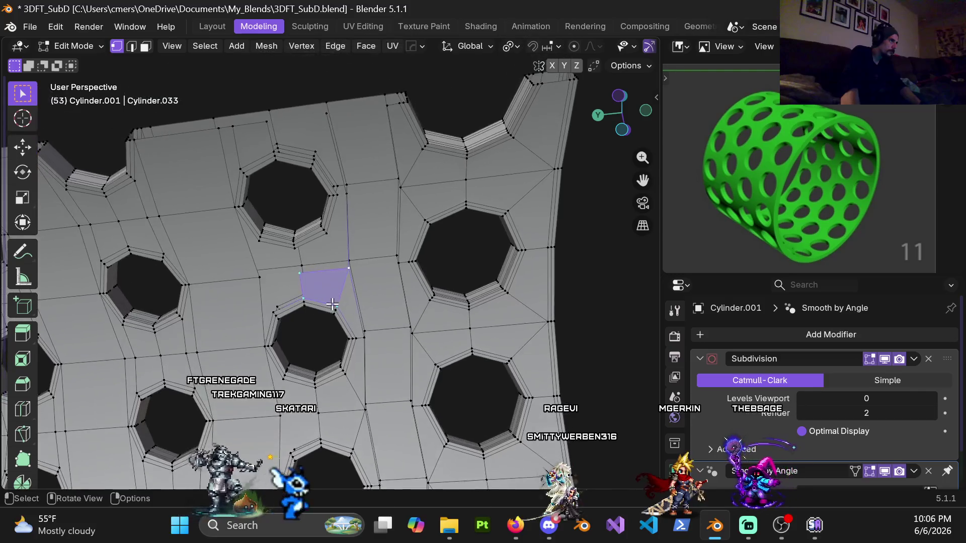
scroll(320, 306, up, 3)
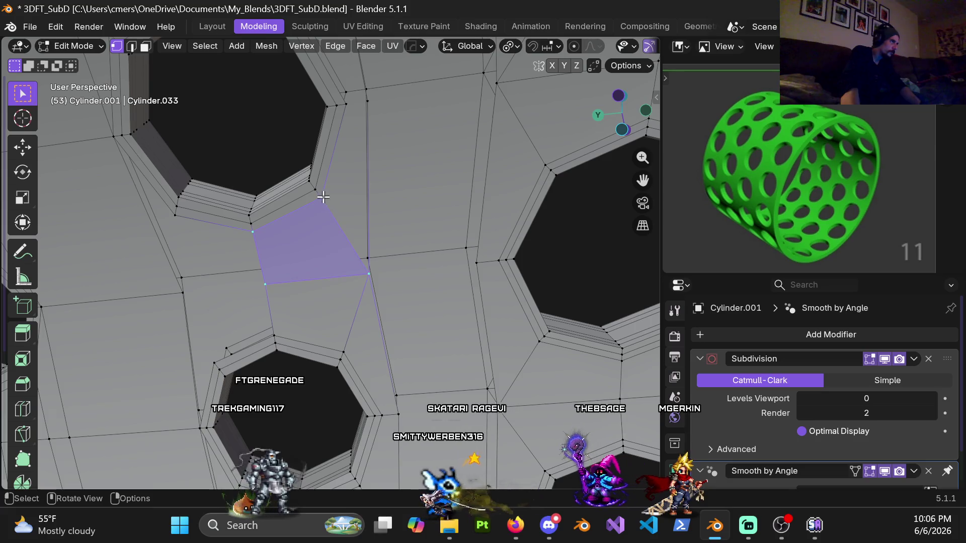
shift+middle_drag(350, 179, 343, 232)
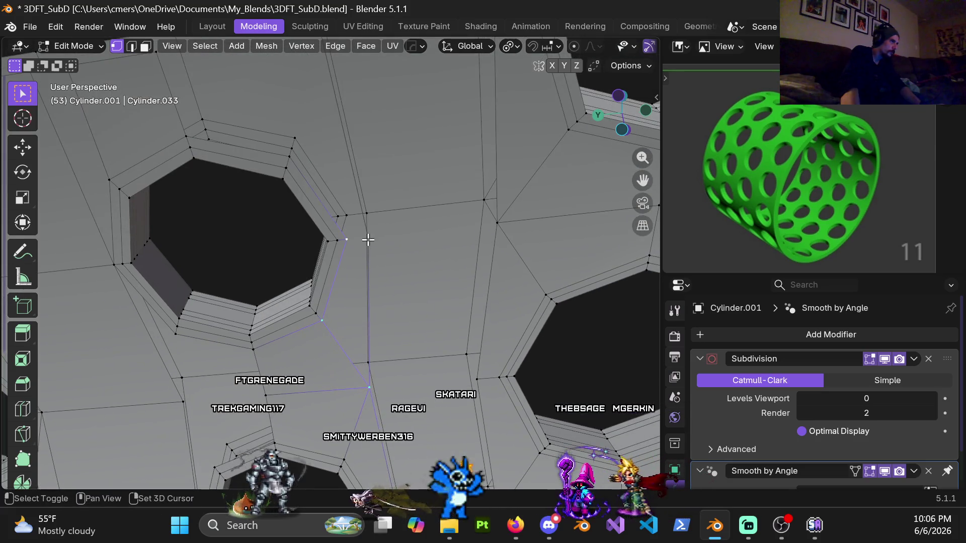
scroll(363, 358, down, 3)
mouse_move(352, 342)
middle_down()
mouse_move(316, 225)
mouse_move(304, 327)
mouse_move(281, 282)
mouse_move(311, 195)
mouse_move(350, 324)
mouse_move(426, 222)
mouse_move(394, 291)
mouse_move(368, 172)
mouse_move(366, 265)
mouse_move(334, 166)
mouse_move(370, 280)
mouse_move(393, 227)
mouse_move(354, 230)
middle_up()
scroll(360, 216, up, 4)
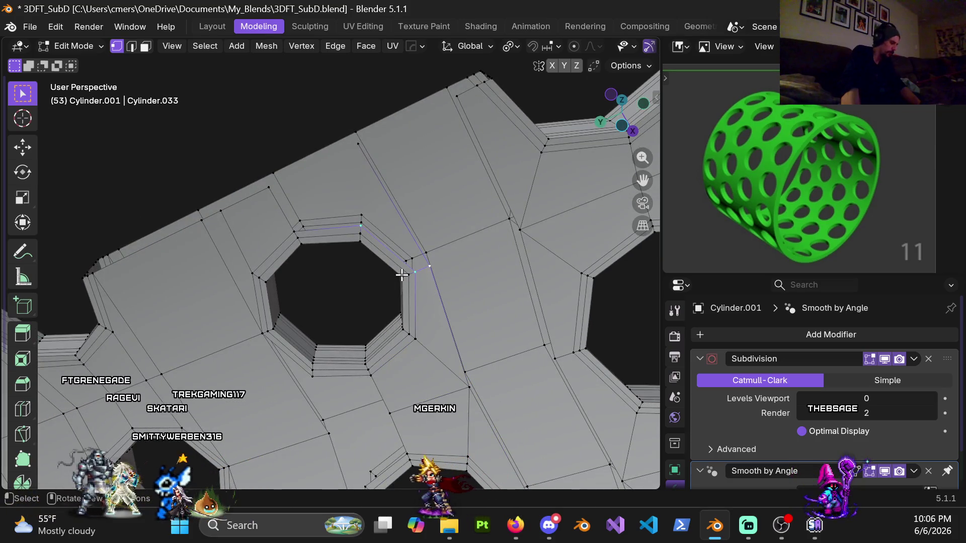
shift+middle_drag(323, 212, 383, 282)
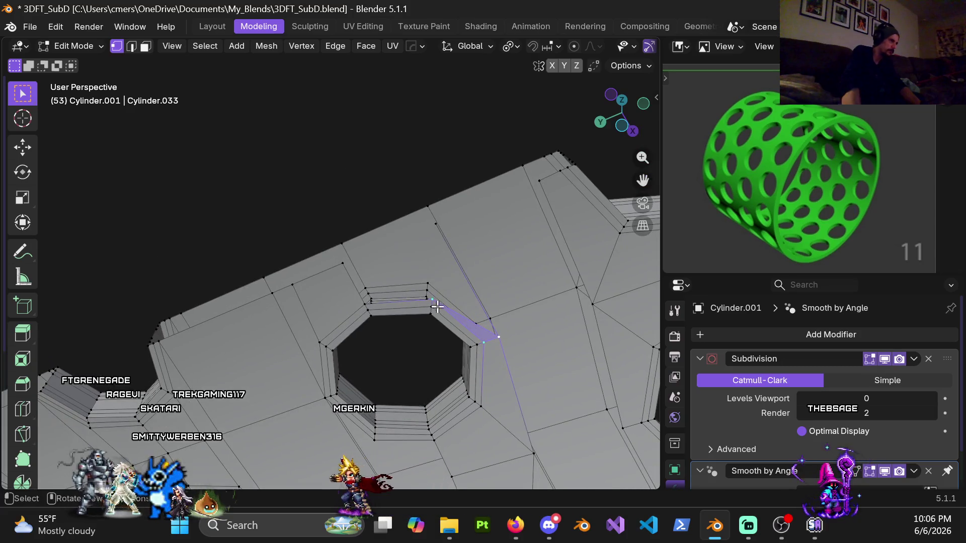
shift+click(437, 222)
middle_drag(437, 222, 455, 226)
shift+click(460, 286)
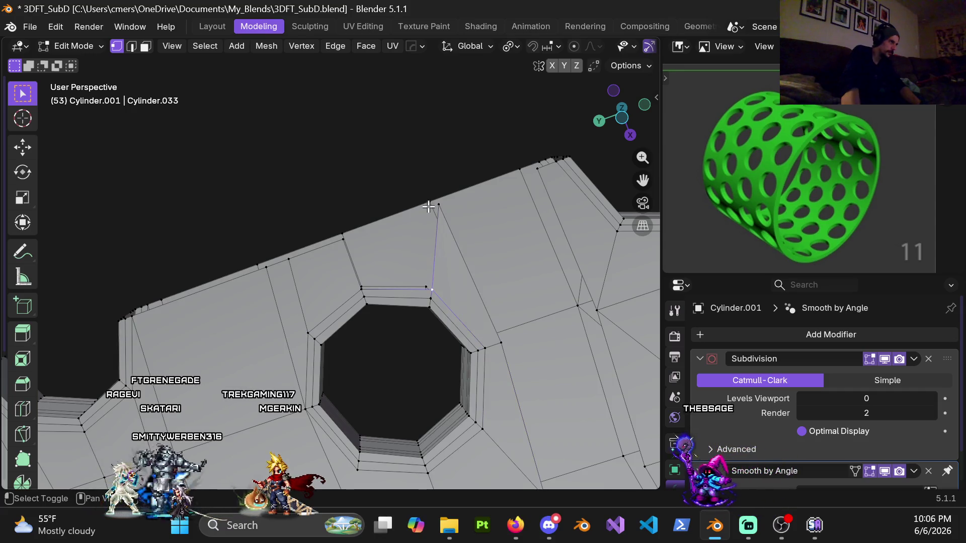
shift+click(343, 239)
shift+click(361, 290)
key(f)
scroll(373, 295, down, 3)
mouse_move(372, 295)
shift+middle_down()
mouse_move(374, 190)
mouse_move(382, 206)
mouse_move(390, 164)
mouse_move(420, 187)
mouse_move(303, 189)
shift+middle_up()
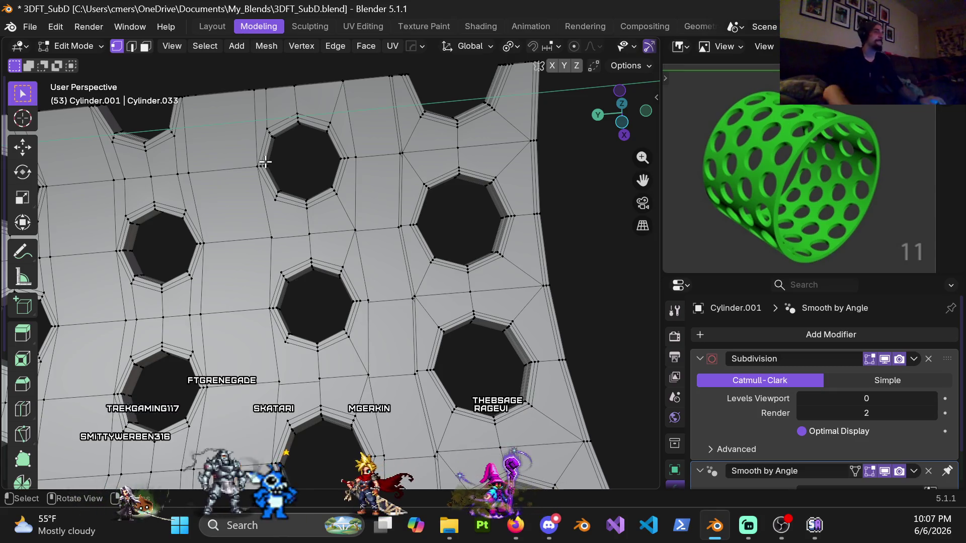
Dissolve the extra edges above the hole using X > Dissolve Edges in edge select mode
mouse_move(330, 99)
middle_down()
mouse_move(487, 272)
mouse_move(449, 276)
mouse_move(459, 352)
mouse_move(447, 342)
mouse_move(446, 287)
mouse_move(424, 205)
mouse_move(403, 291)
mouse_move(457, 263)
mouse_move(386, 308)
middle_up()
mouse_move(383, 237)
middle_down()
mouse_move(442, 166)
mouse_move(460, 123)
mouse_move(441, 273)
mouse_move(347, 193)
middle_up()
key(2)
key(x)
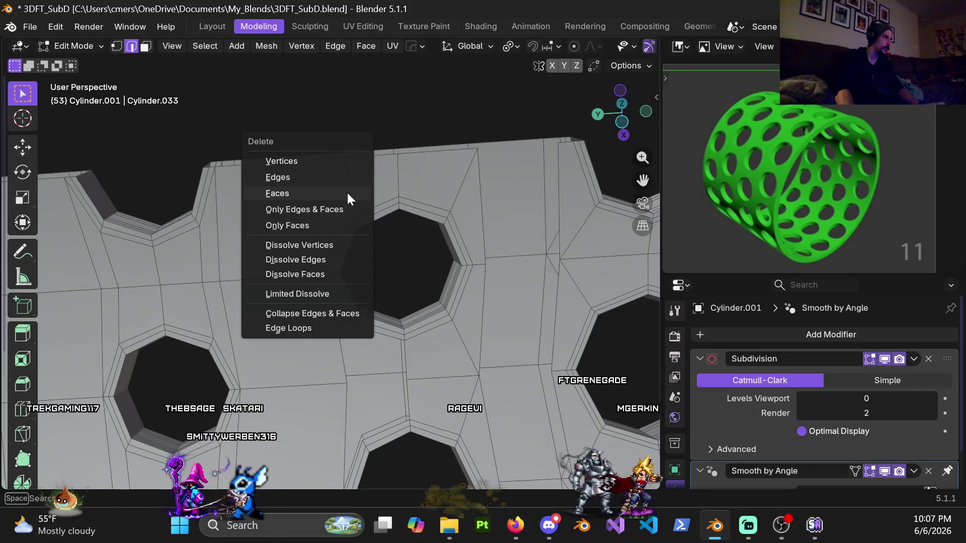
click(324, 260)
mouse_move(403, 197)
middle_down()
mouse_move(384, 205)
mouse_move(383, 278)
mouse_move(322, 289)
mouse_move(303, 196)
mouse_move(360, 157)
mouse_move(354, 147)
mouse_move(460, 188)
mouse_move(428, 137)
mouse_move(433, 153)
mouse_move(451, 150)
mouse_move(427, 141)
middle_up()
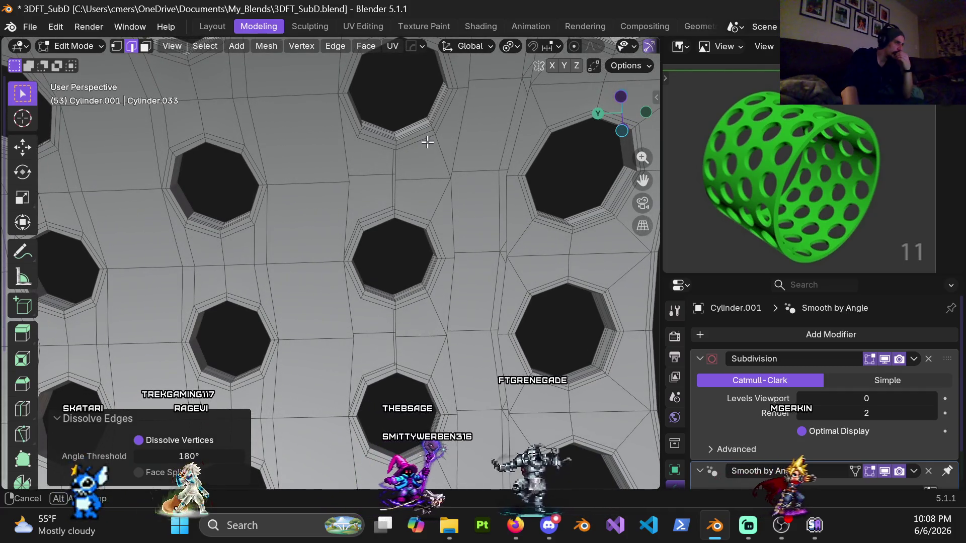
mouse_move(427, 143)
middle_down()
mouse_move(387, 142)
mouse_move(429, 181)
mouse_move(431, 291)
mouse_move(451, 347)
mouse_move(404, 202)
mouse_move(421, 166)
mouse_move(403, 254)
mouse_move(395, 199)
mouse_move(371, 209)
mouse_move(370, 270)
middle_up()
alt+click(358, 210)
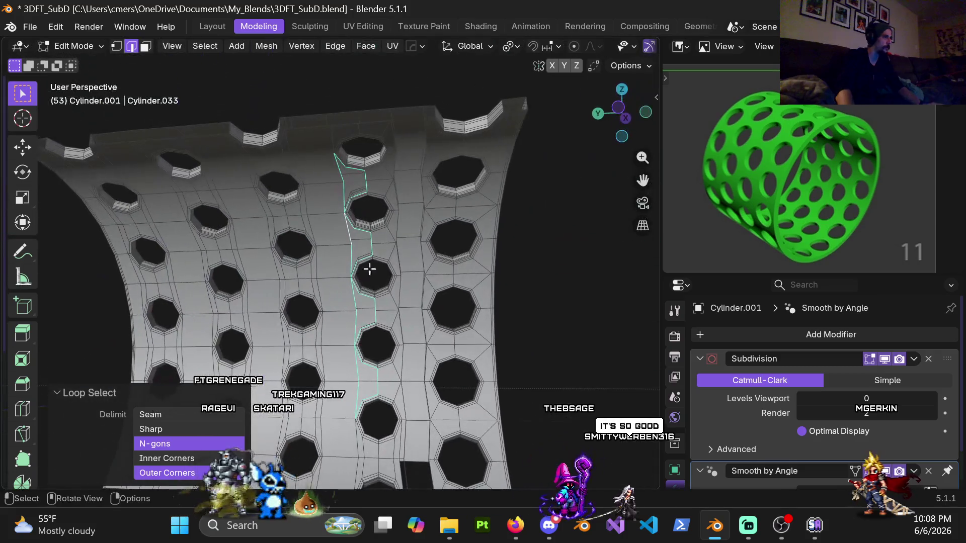
click(526, 271)
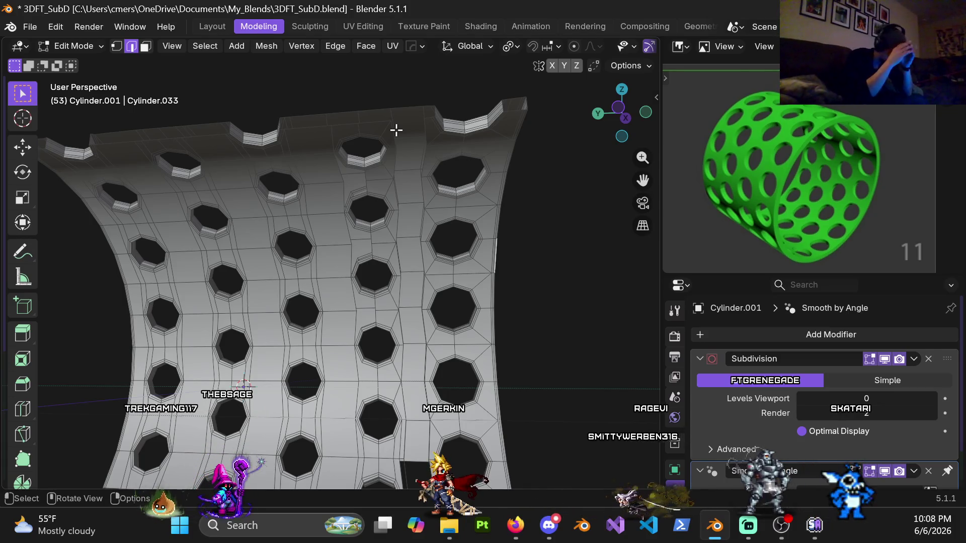
key(ctrl+Tab)
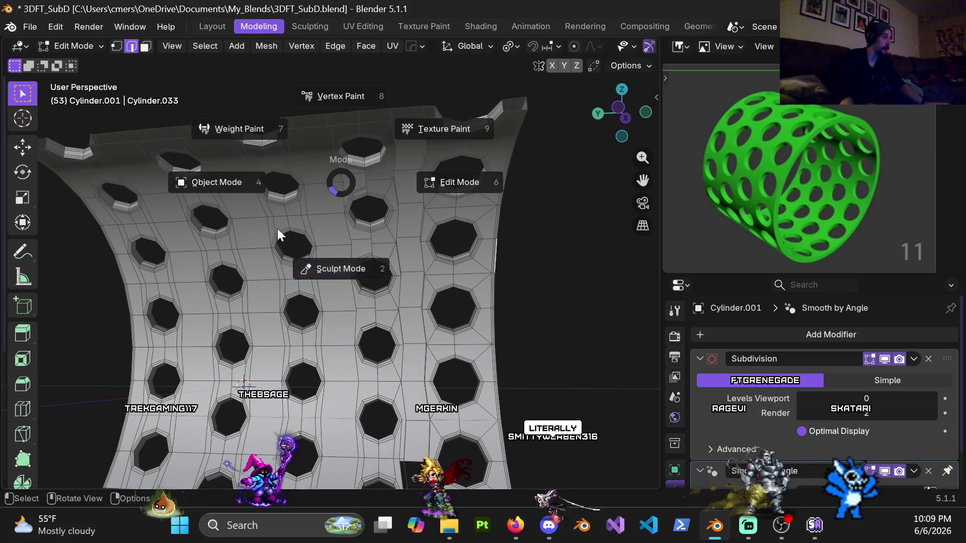
Return to Object Mode and unhide all hidden objects with Alt+H
click(234, 204)
scroll(397, 257, down, 10)
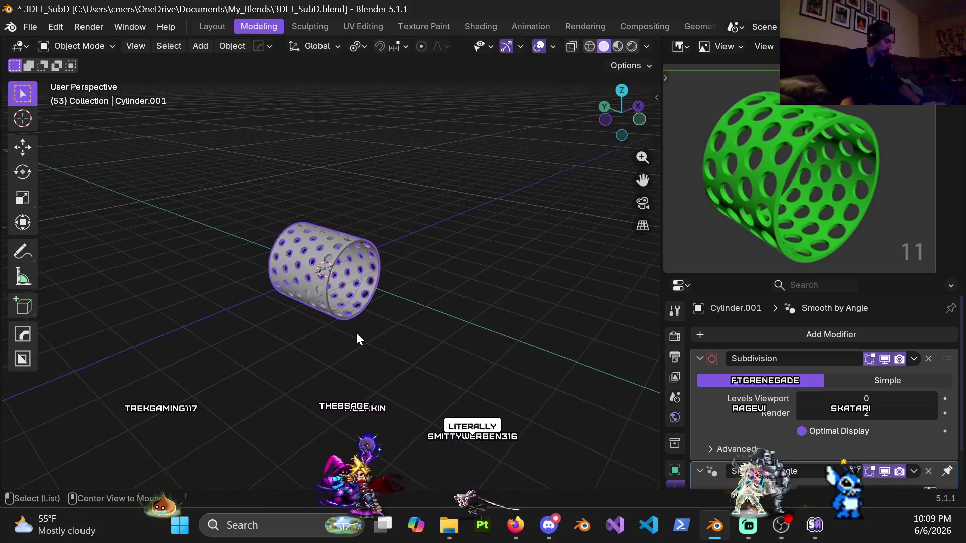
key(alt+h)
scroll(351, 328, down, 5)
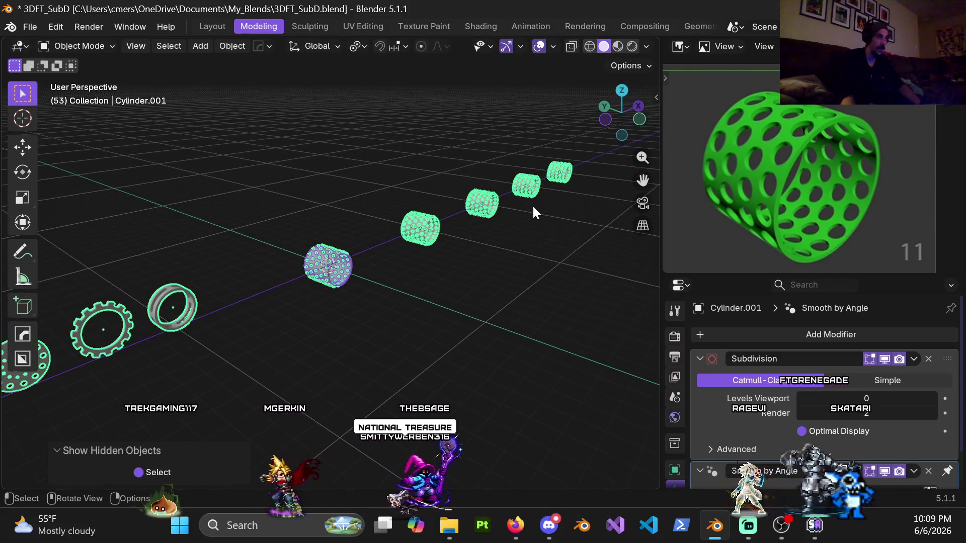
Box-select the leftmost cylinder and delete it
click(492, 330)
shift+middle_drag(517, 304, 438, 325)
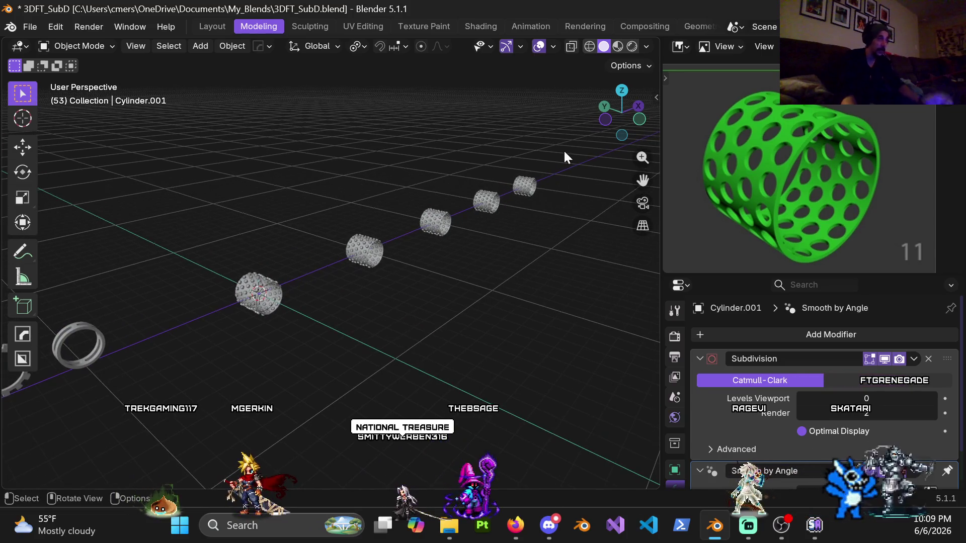
mouse_move(511, 264)
middle_down()
mouse_move(494, 312)
mouse_move(472, 316)
middle_up()
drag(258, 210, 358, 365)
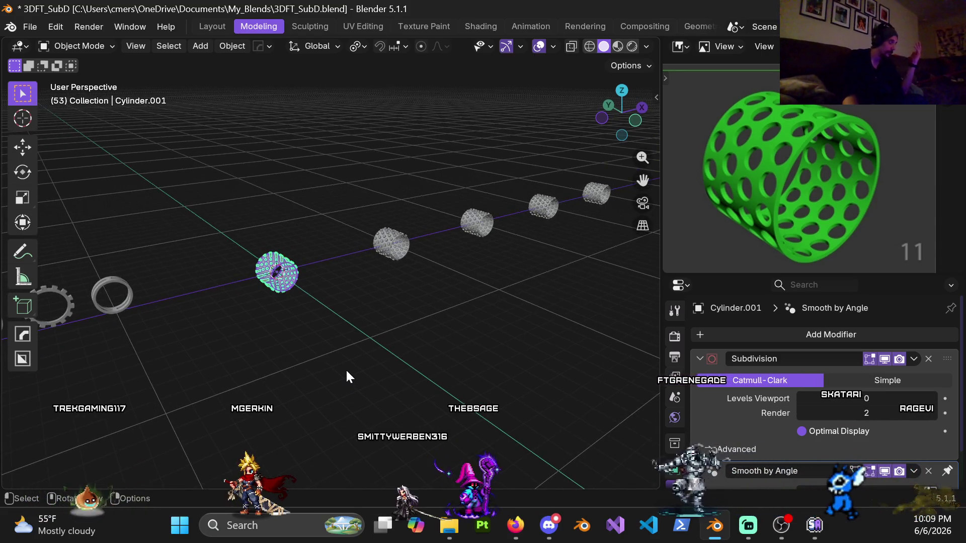
key(x)
click(346, 448)
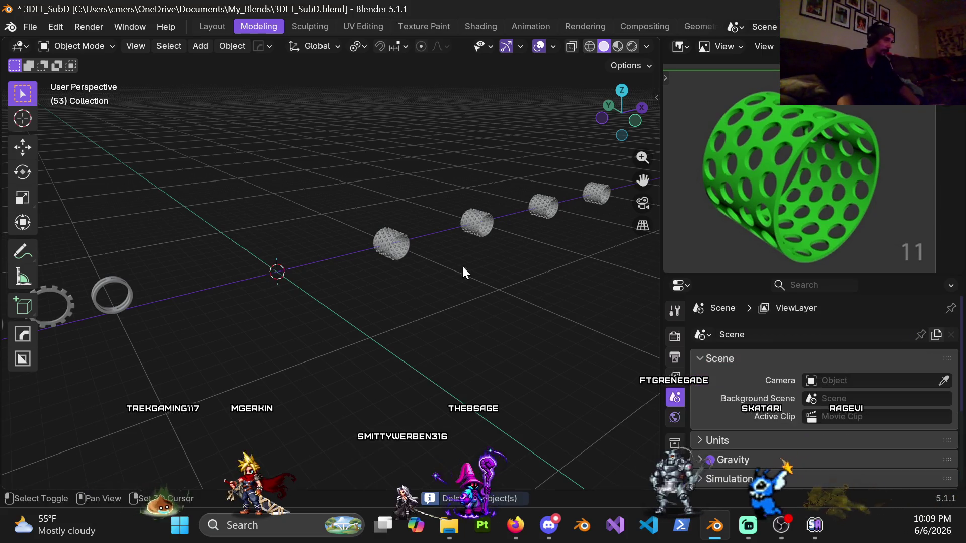
Duplicate the rightmost cylinder and place the copy 40 m along −X
shift+middle_drag(462, 264, 478, 246)
click(517, 231)
shift+middle_drag(385, 265, 445, 219)
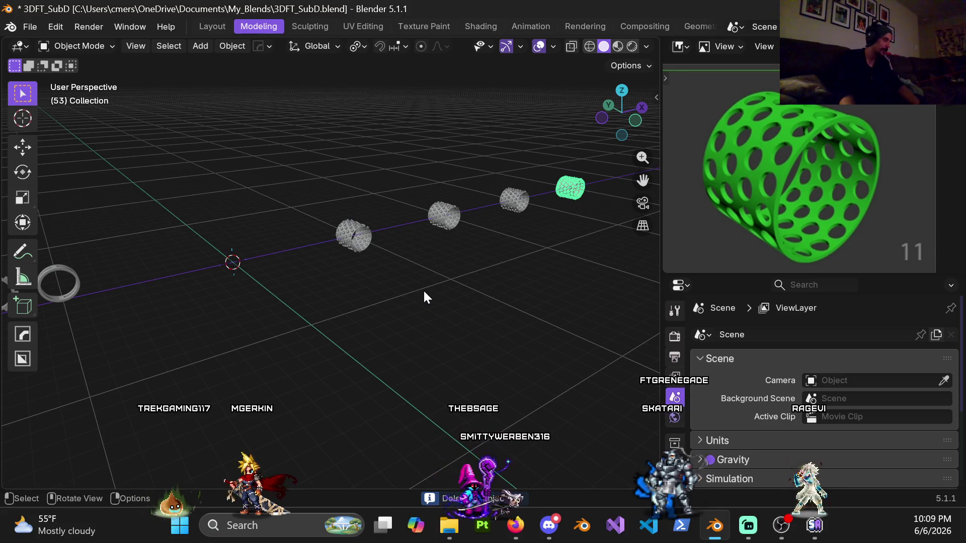
key(g)
key(x)
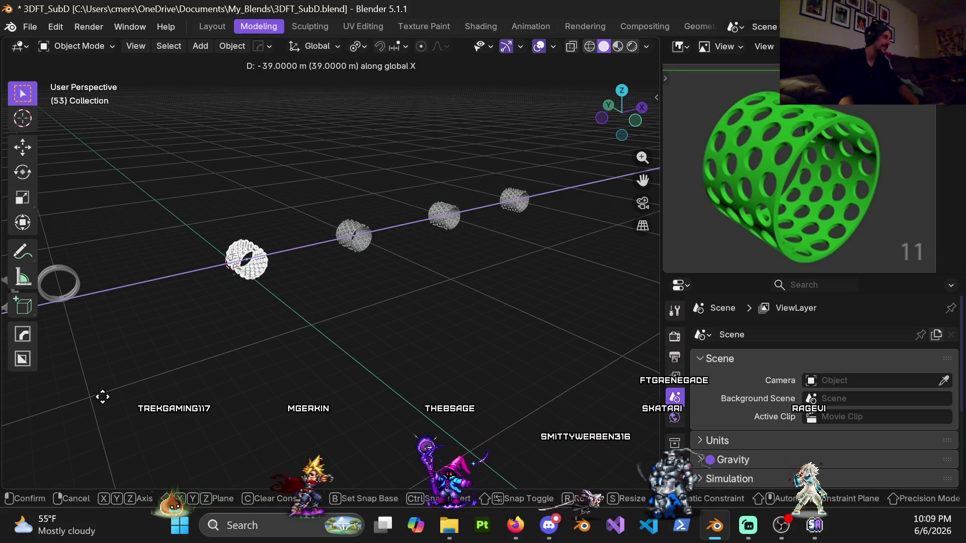
click(103, 396)
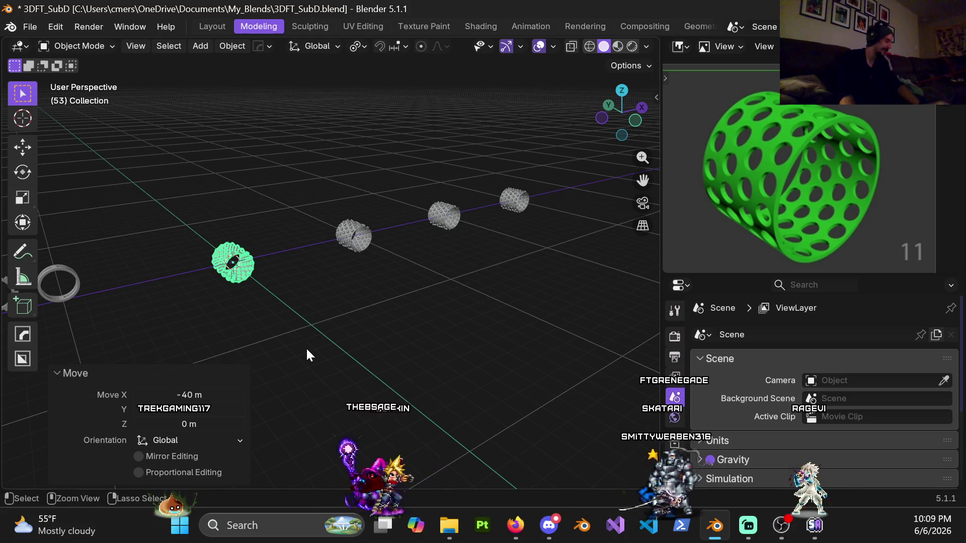
key(ctrl+z)
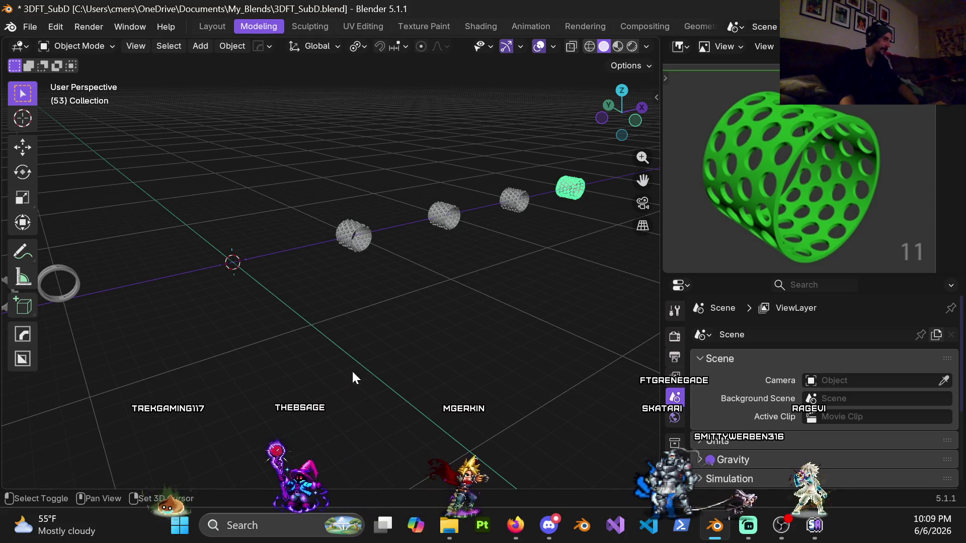
key(shift+d)
key(x)
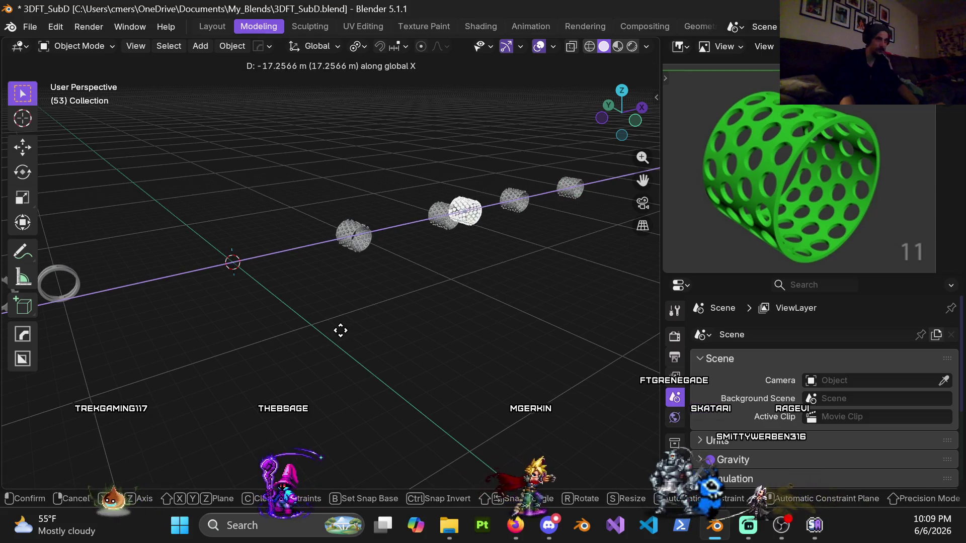
click(108, 392)
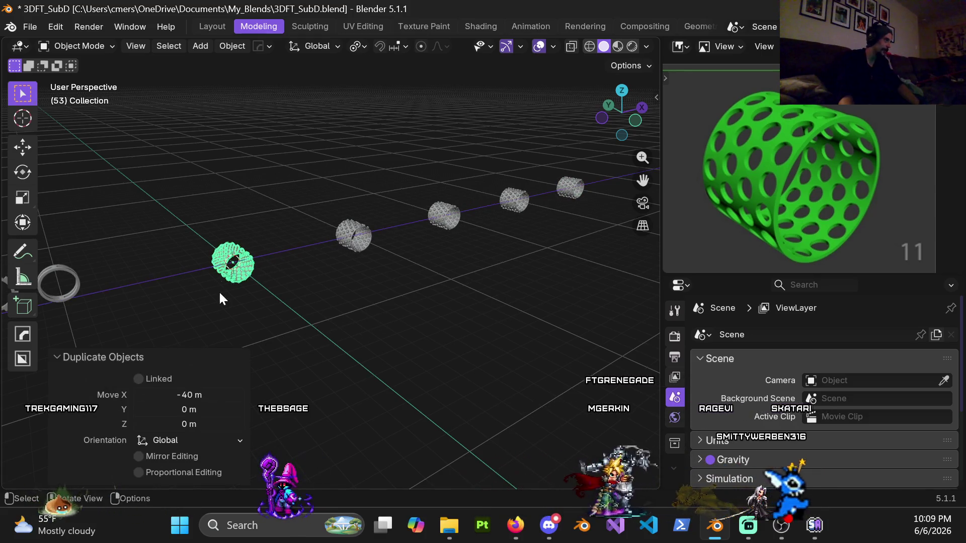
key(KP_Decimal)
Hide the studded cylinder, enter Edit Mode on Cylinder.004, and orbit close around the tube
click(406, 216)
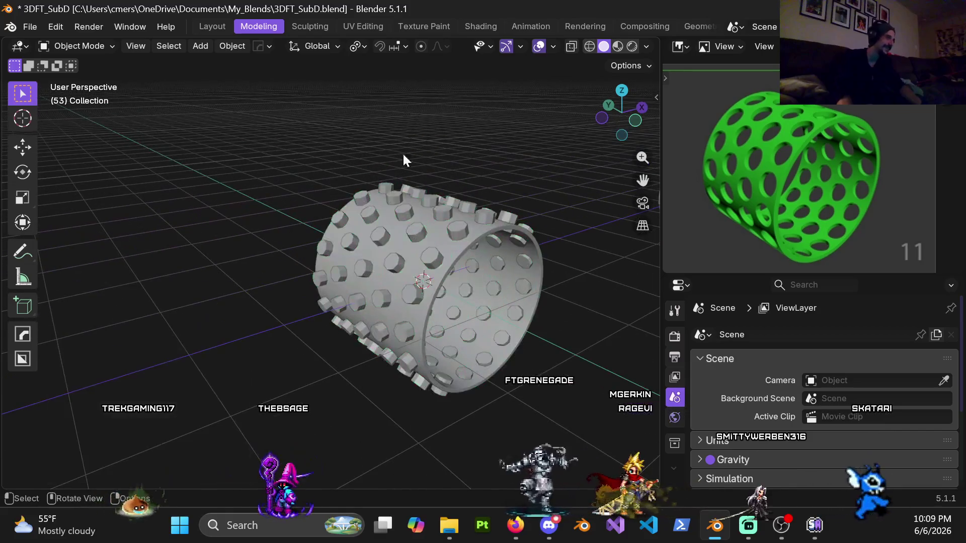
key(shift+h)
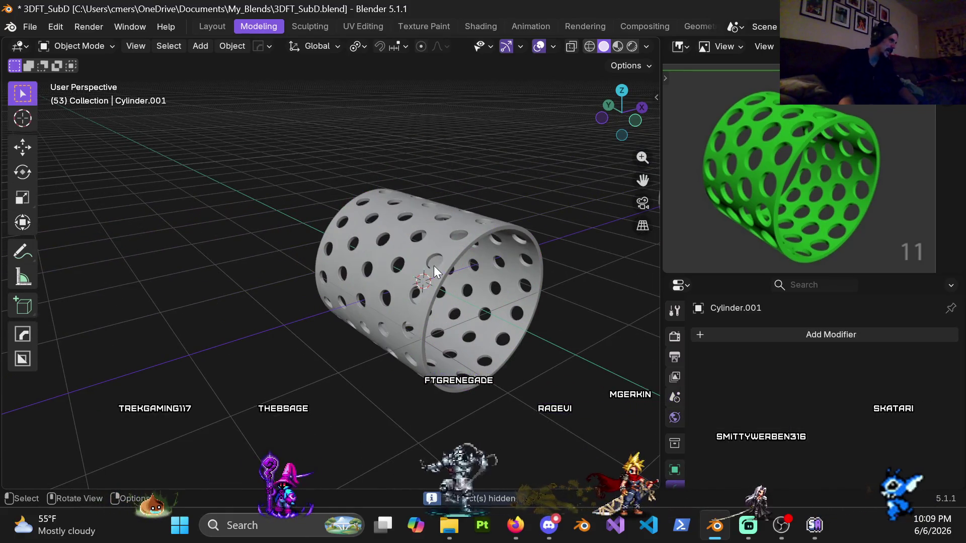
click(439, 246)
key(ctrl+Tab)
click(503, 244)
shift+middle_drag(521, 267, 382, 293)
scroll(382, 293, up, 4)
mouse_move(343, 263)
middle_down()
mouse_move(293, 276)
mouse_move(489, 315)
mouse_move(417, 321)
middle_up()
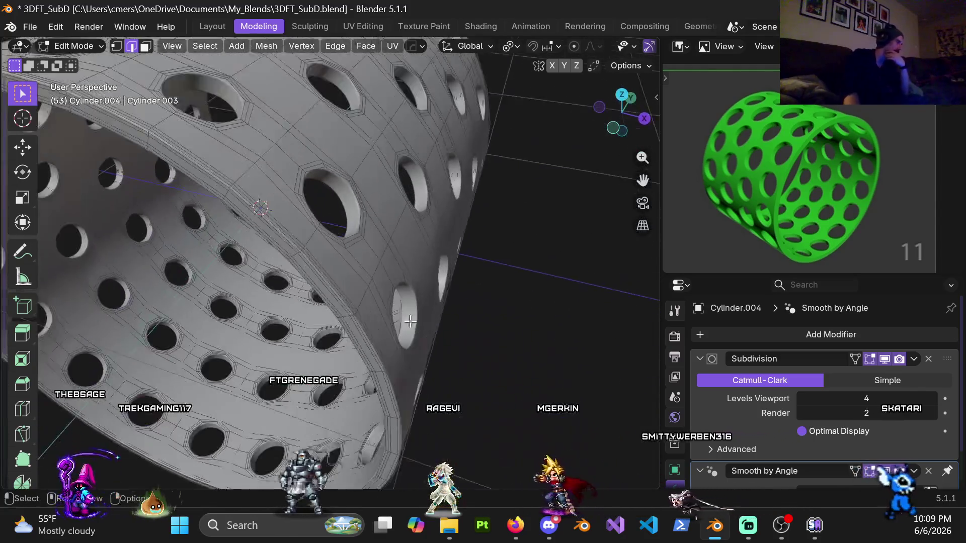
scroll(417, 321, down, 5)
middle_drag(402, 287, 390, 257)
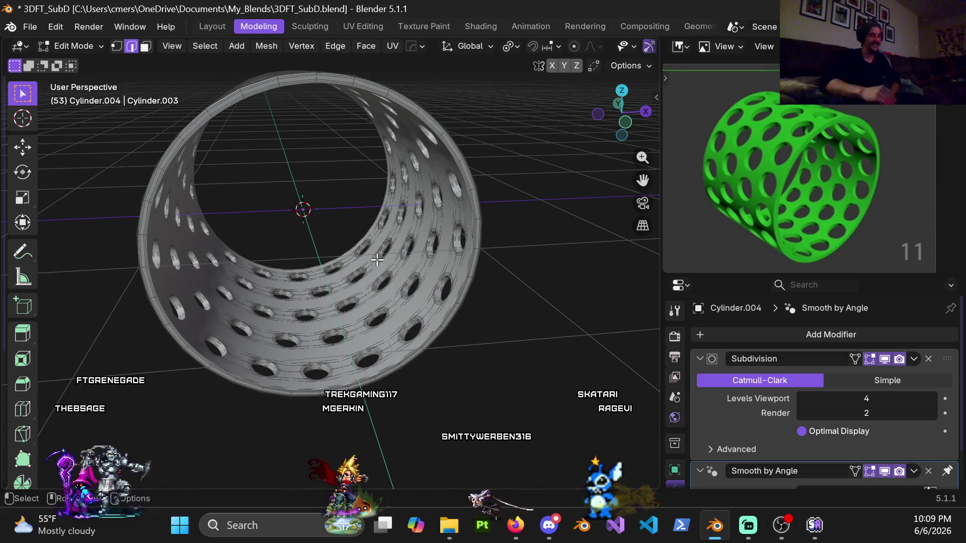
mouse_move(415, 267)
middle_down()
mouse_move(496, 243)
mouse_move(442, 316)
mouse_move(455, 287)
middle_up()
Set Cylinder.004's Subdivision viewport level to 0, preview it in Object Mode, then resume Edit Mode
click(837, 398)
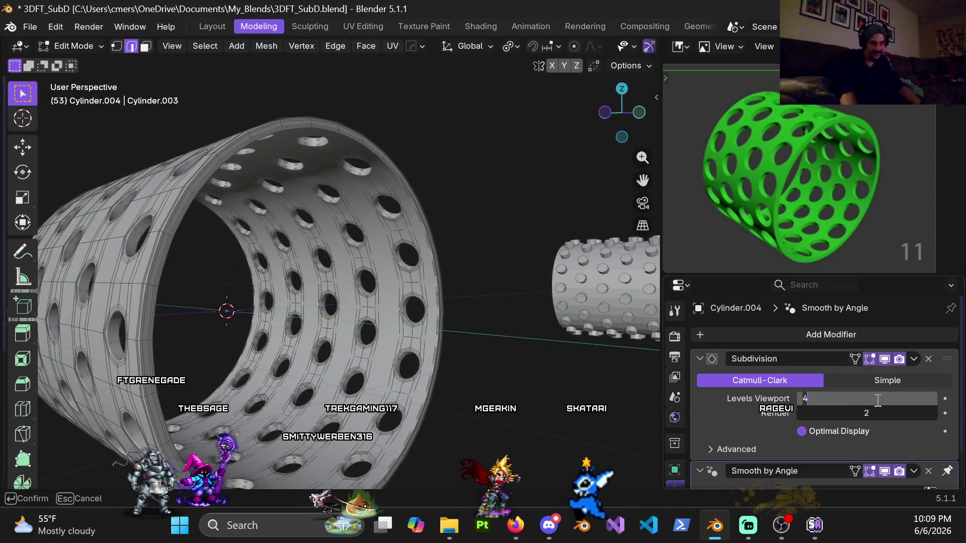
text(0)
key(Return)
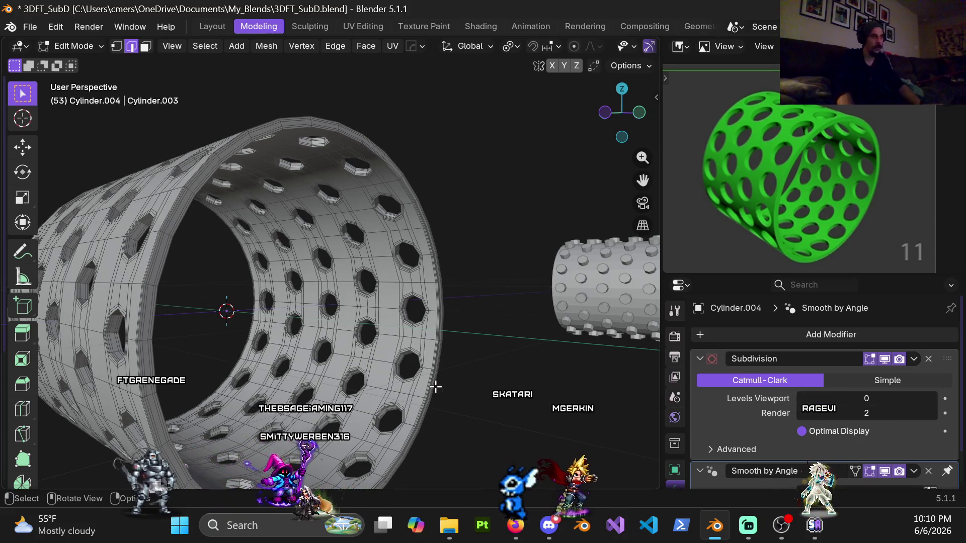
key(ctrl+Tab)
click(383, 255)
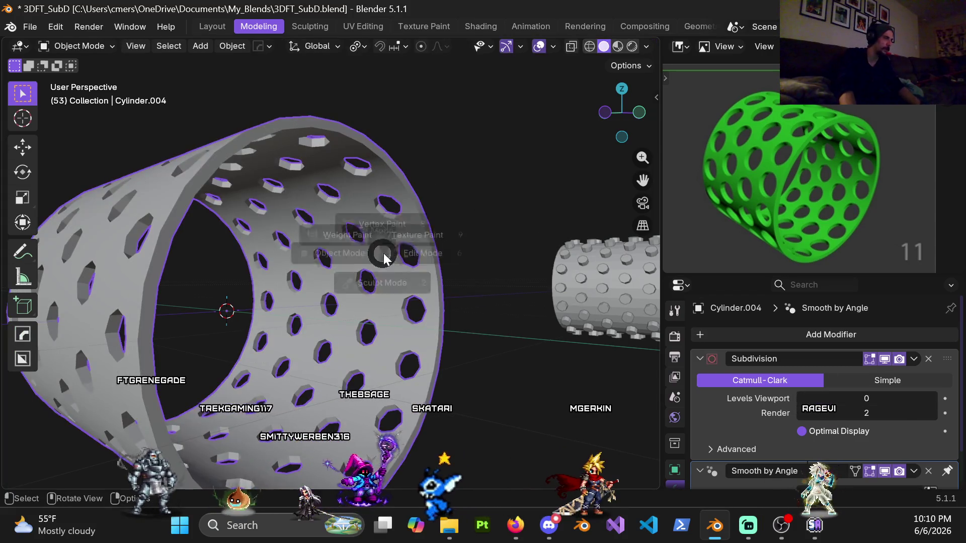
key(Tab)
Select a vertical edge loop on the wall, then one ending at a hole corner
scroll(344, 272, up, 8)
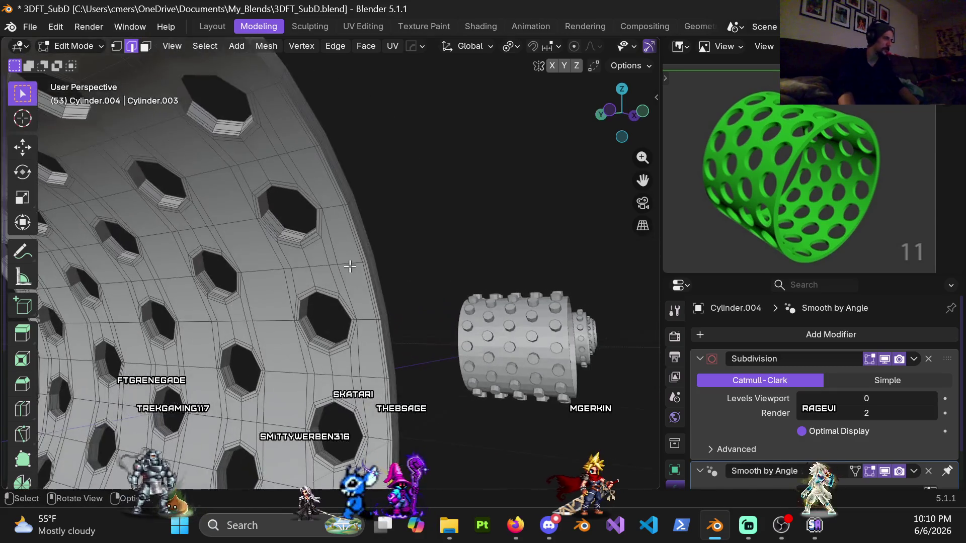
mouse_move(354, 284)
middle_down()
mouse_move(361, 237)
mouse_move(317, 194)
mouse_move(336, 200)
middle_up()
alt+click(345, 236)
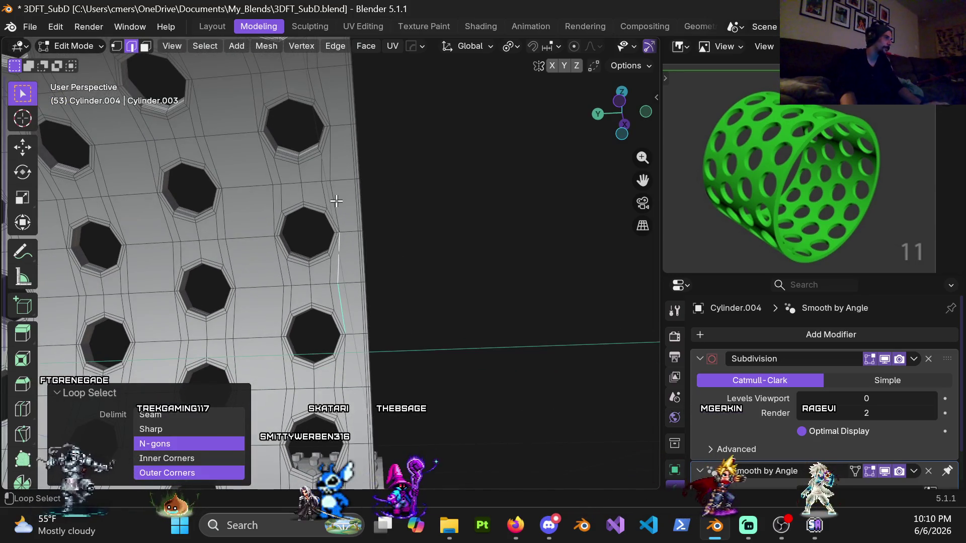
mouse_move(341, 121)
middle_down()
mouse_move(324, 168)
mouse_move(339, 168)
mouse_move(170, 248)
mouse_move(220, 217)
mouse_move(184, 251)
middle_up()
mouse_move(168, 286)
middle_down()
mouse_move(315, 200)
mouse_move(236, 301)
middle_up()
shift+middle_drag(244, 364, 270, 231)
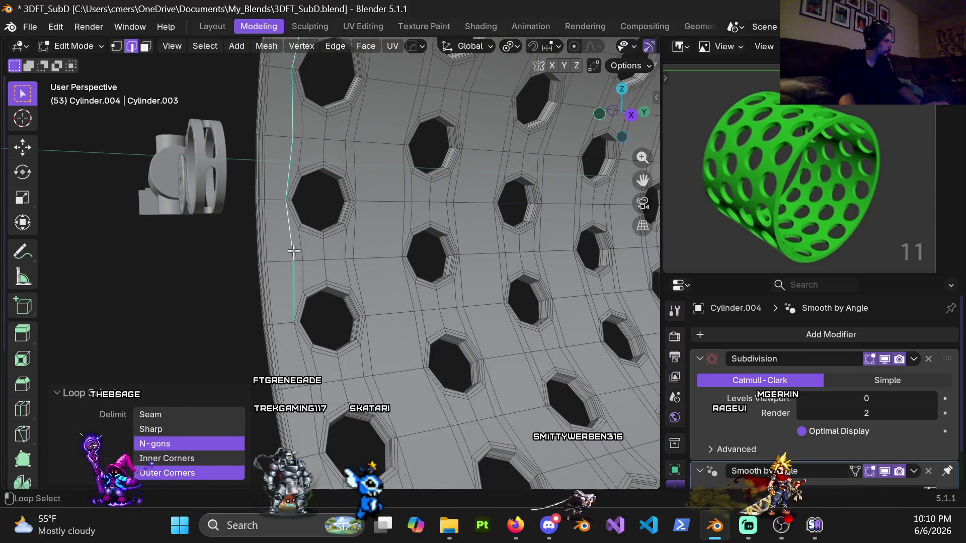
shift+middle_drag(313, 428, 328, 306)
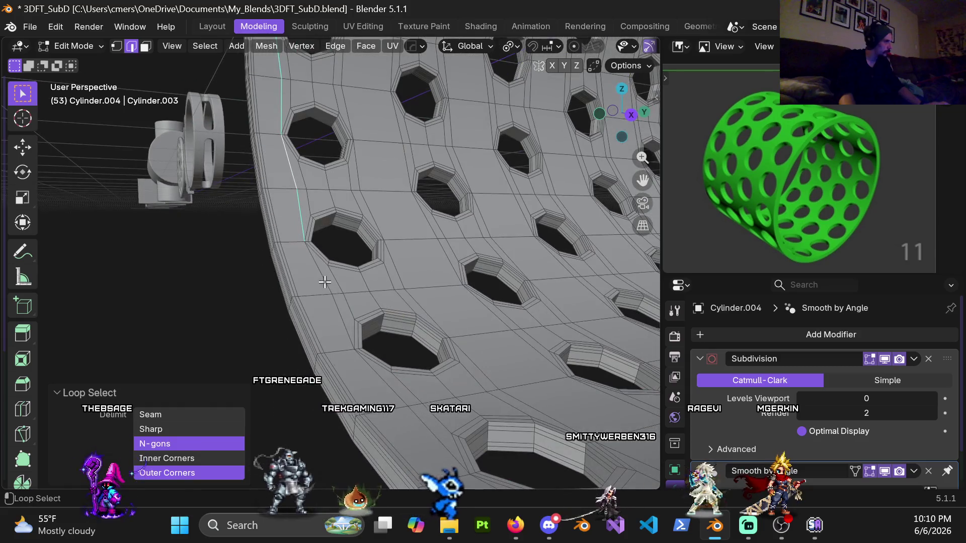
mouse_move(362, 372)
middle_down()
mouse_move(379, 301)
mouse_move(477, 220)
middle_up()
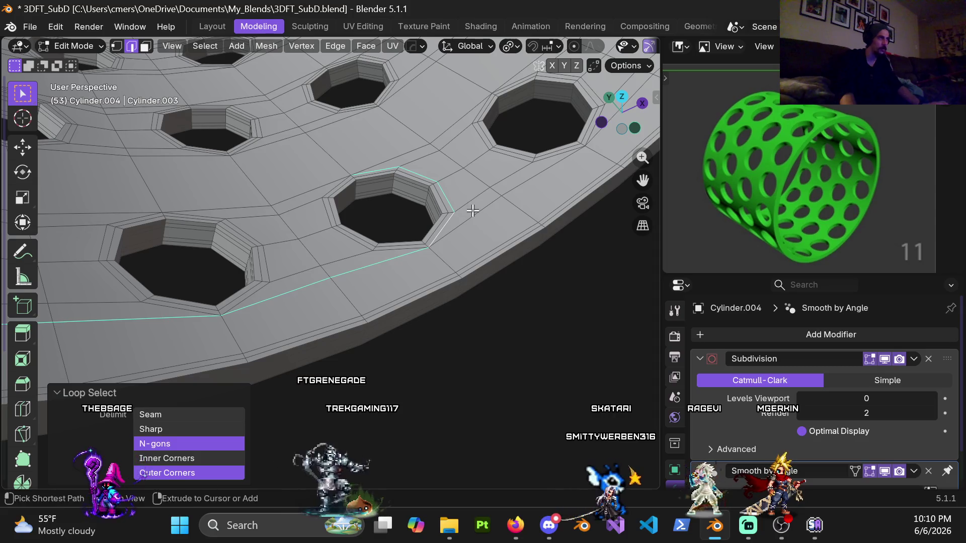
alt+click(429, 247)
Zoom out and orbit to view the whole holed cylinder from farther back
scroll(429, 247, down, 2)
mouse_move(477, 199)
middle_down()
mouse_move(498, 231)
mouse_move(401, 261)
mouse_move(446, 164)
mouse_move(374, 241)
middle_up()
scroll(410, 187, down, 2)
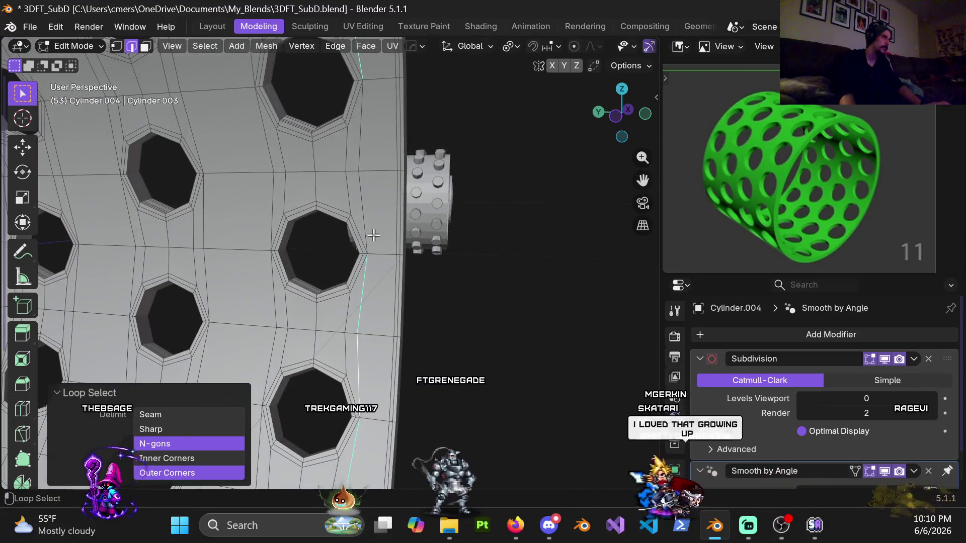
mouse_move(367, 188)
middle_down()
mouse_move(345, 280)
mouse_move(280, 337)
mouse_move(233, 337)
mouse_move(237, 327)
mouse_move(159, 292)
mouse_move(295, 245)
middle_up()
scroll(295, 245, up, 6)
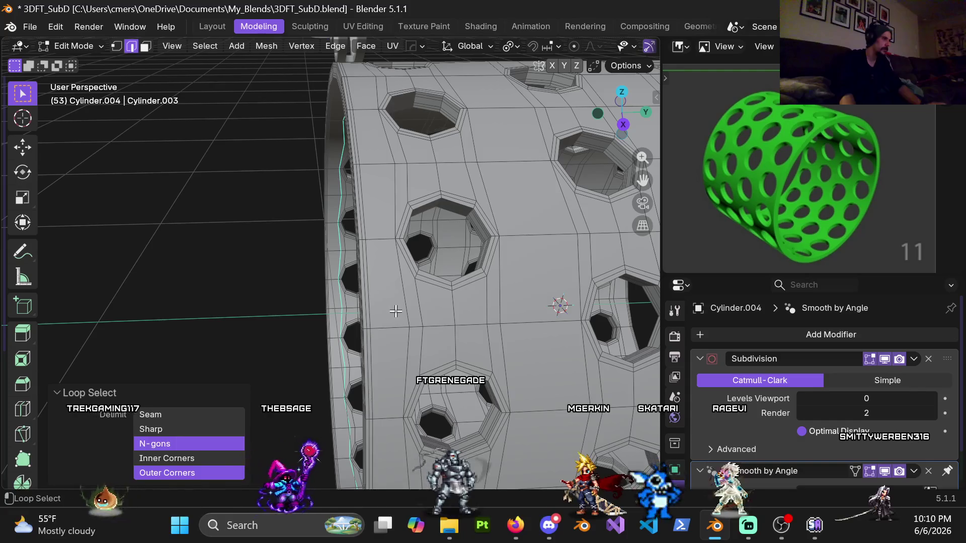
shift+middle_drag(392, 183, 367, 273)
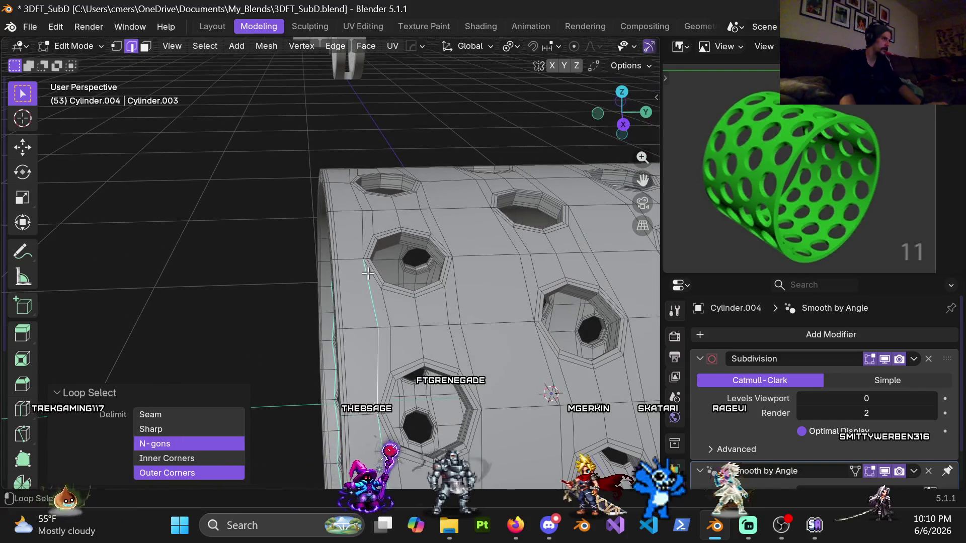
mouse_move(358, 223)
middle_down()
mouse_move(331, 255)
mouse_move(539, 199)
mouse_move(380, 232)
mouse_move(392, 222)
middle_up()
mouse_move(355, 364)
middle_down()
mouse_move(360, 215)
mouse_move(376, 141)
middle_up()
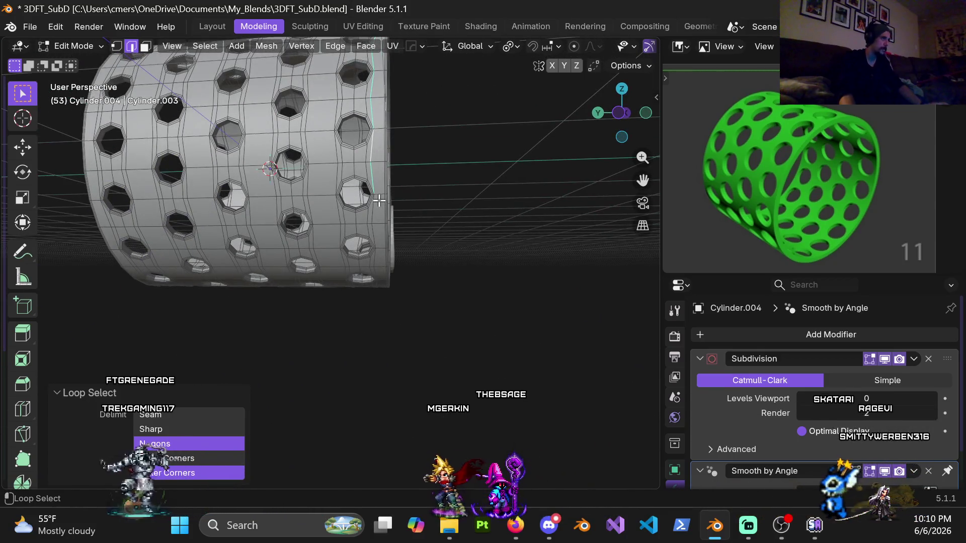
mouse_move(379, 263)
middle_down()
mouse_move(377, 146)
mouse_move(370, 265)
middle_up()
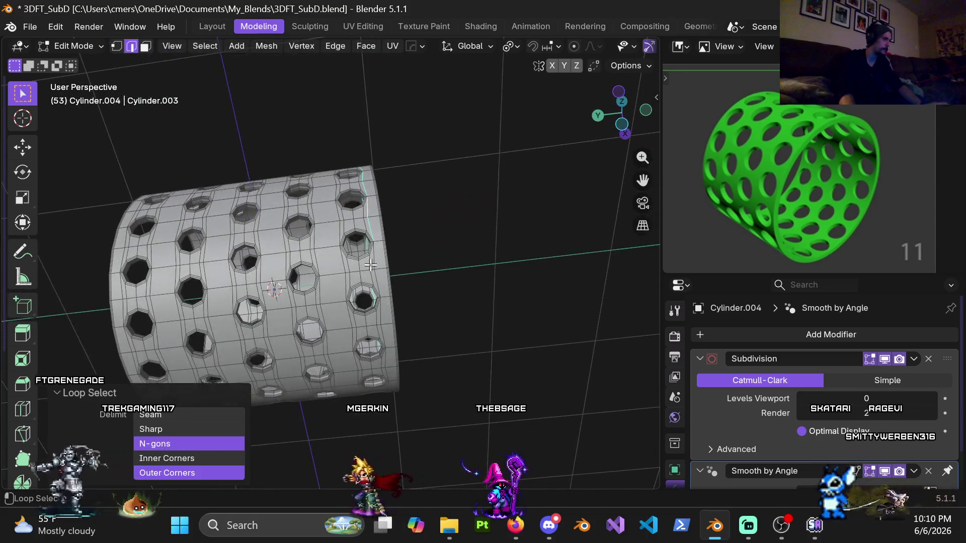
middle_drag(382, 357, 353, 225)
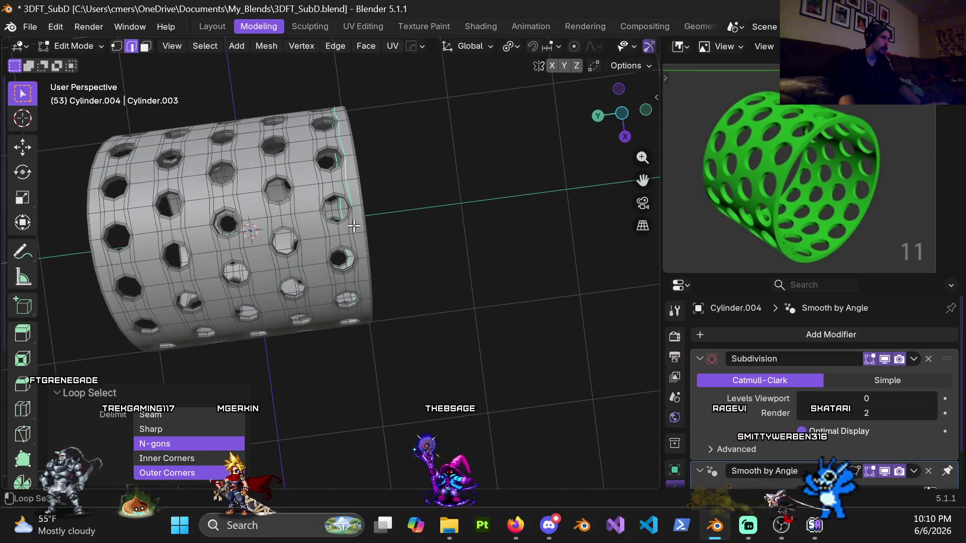
middle_drag(364, 285, 341, 229)
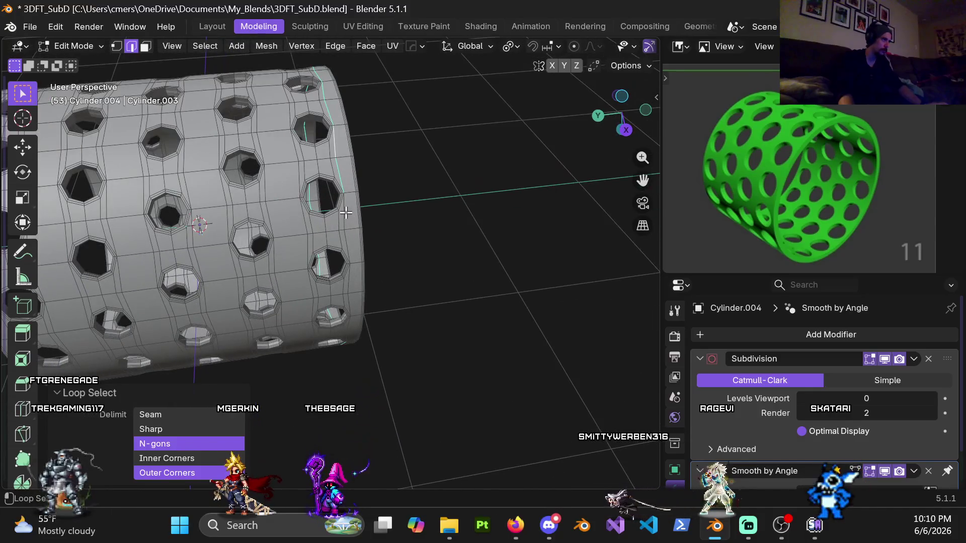
middle_drag(348, 305, 341, 283)
shift+middle_drag(344, 207, 340, 192)
shift+middle_drag(351, 144, 334, 191)
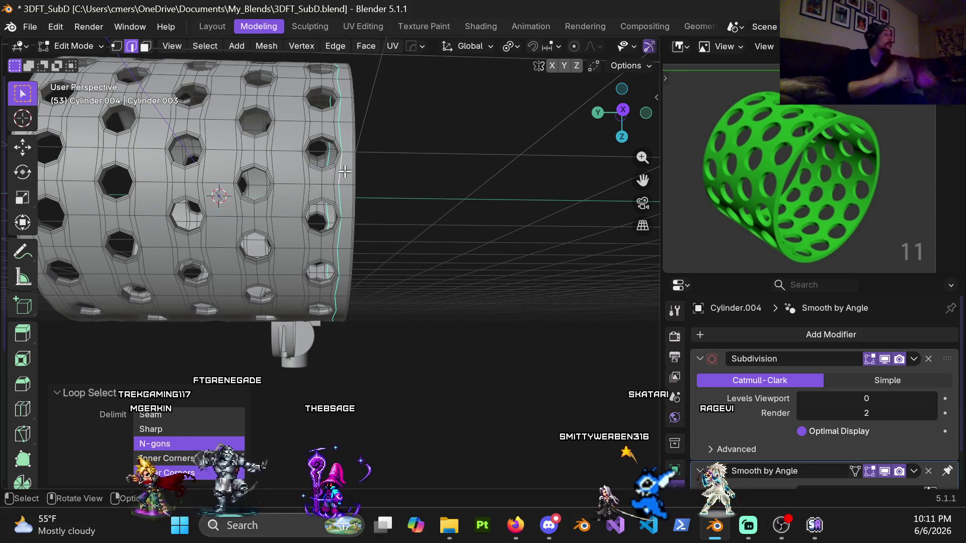
mouse_move(294, 107)
shift+middle_down()
mouse_move(294, 168)
mouse_move(315, 270)
mouse_move(305, 193)
shift+middle_up()
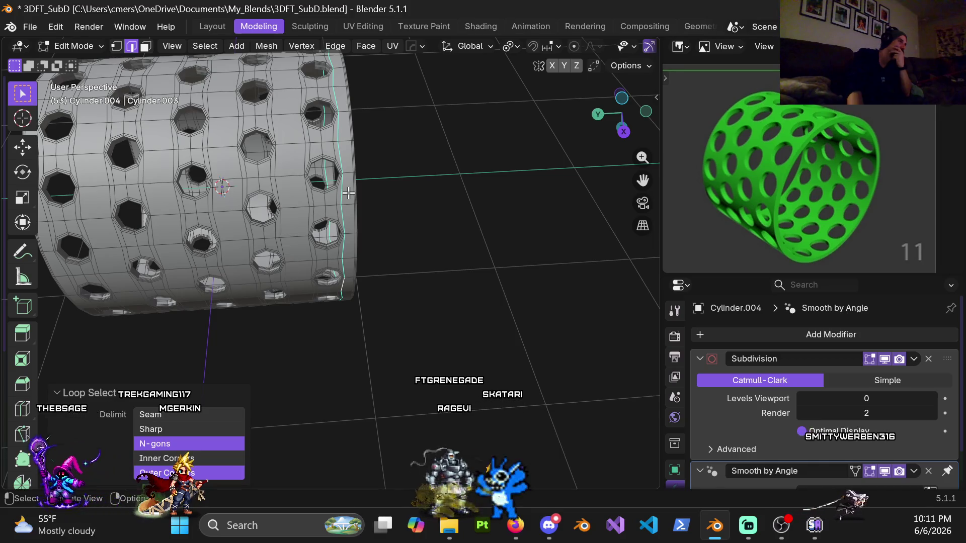
mouse_move(348, 192)
shift+middle_down()
mouse_move(341, 209)
mouse_move(354, 169)
shift+middle_up()
scroll(337, 191, up, 2)
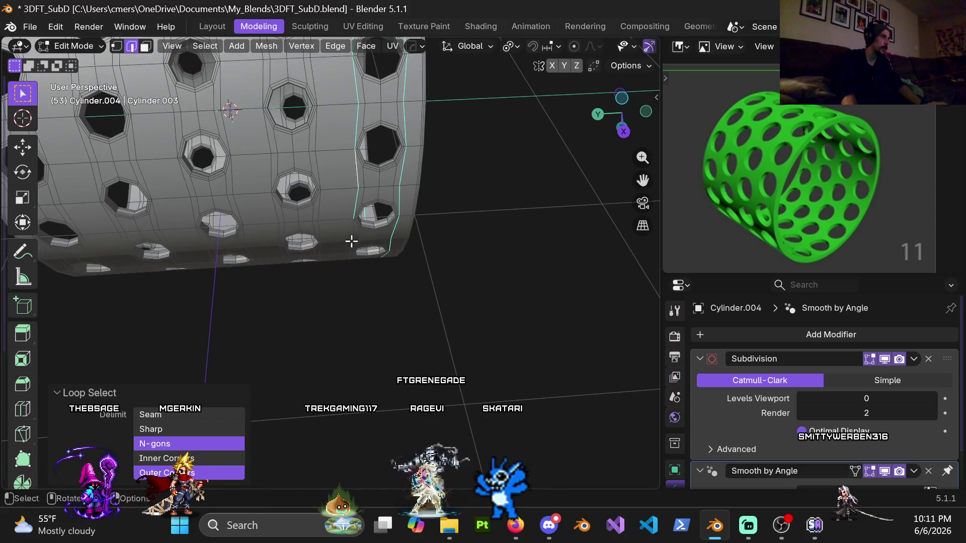
middle_drag(351, 241, 349, 167)
shift+scroll(352, 222, down, 3)
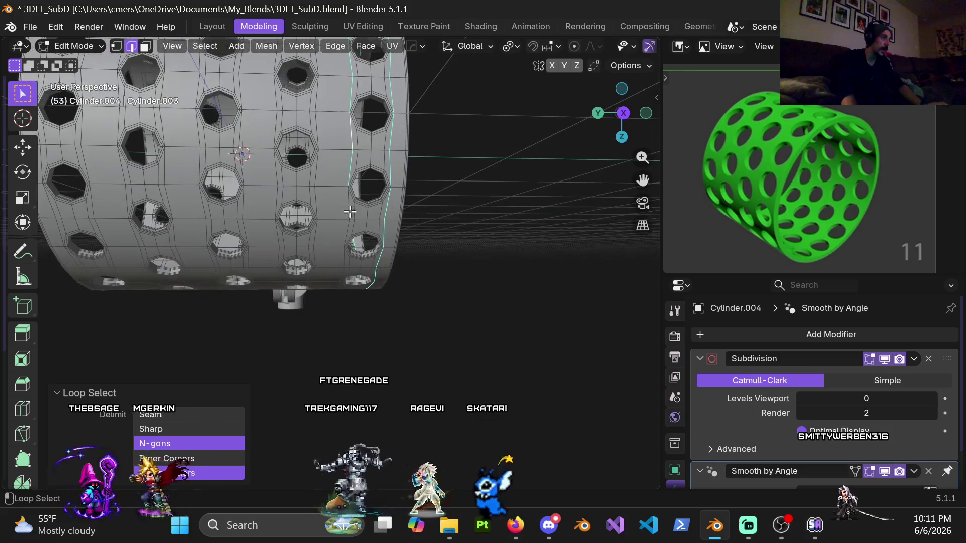
middle_drag(345, 270, 337, 83)
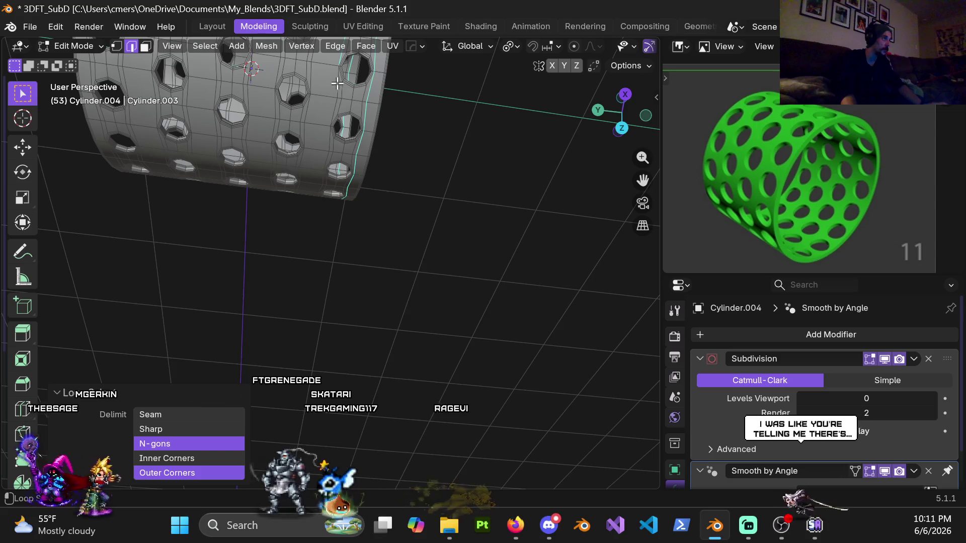
mouse_move(327, 147)
middle_down()
mouse_move(313, 176)
mouse_move(327, 174)
middle_up()
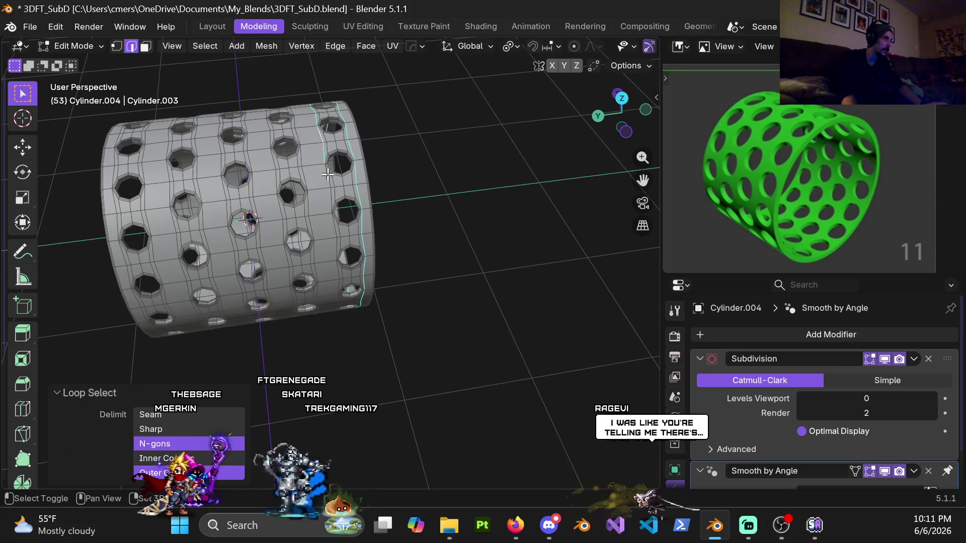
scroll(327, 175, up, 3)
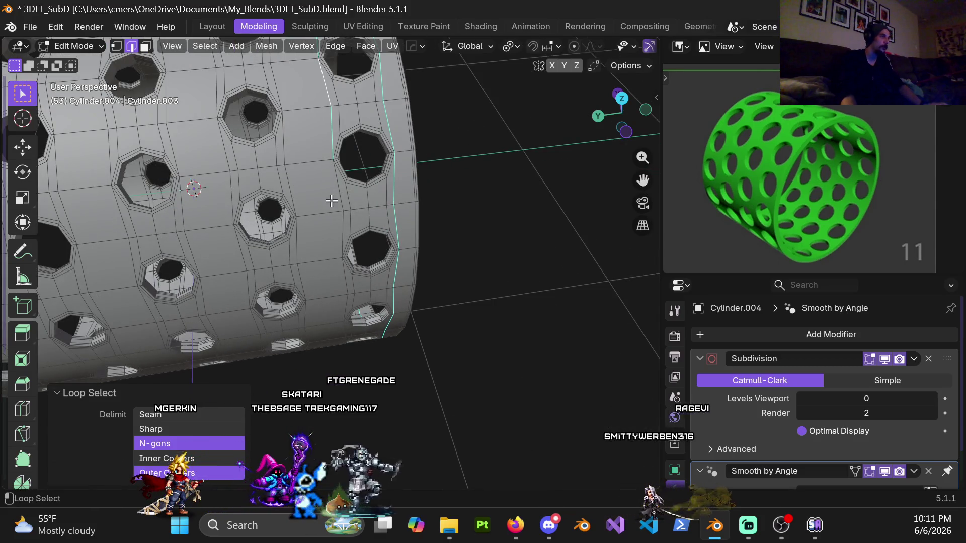
mouse_move(339, 194)
shift+middle_down()
mouse_move(351, 199)
mouse_move(344, 164)
shift+middle_up()
middle_drag(338, 217, 320, 175)
middle_drag(312, 221, 308, 200)
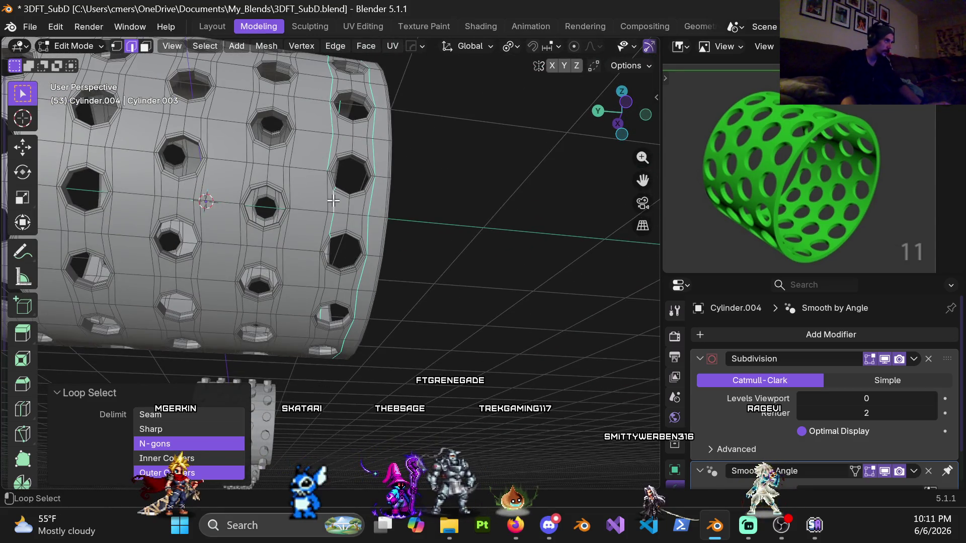
mouse_move(335, 202)
shift+middle_down()
mouse_move(331, 174)
mouse_move(317, 191)
shift+middle_up()
mouse_move(286, 295)
middle_down()
mouse_move(183, 312)
mouse_move(203, 221)
middle_up()
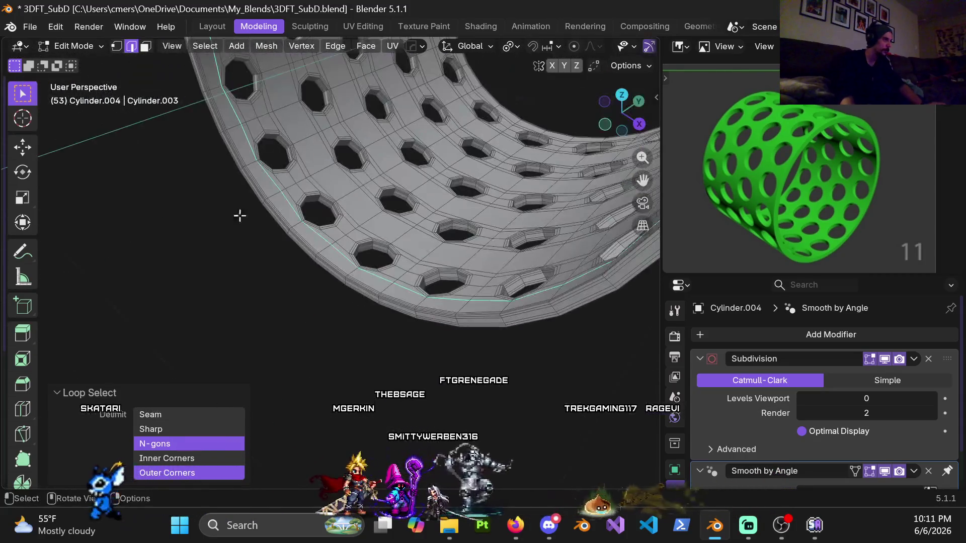
Add another edge loop through the inner surface to the selection
scroll(332, 203, up, 5)
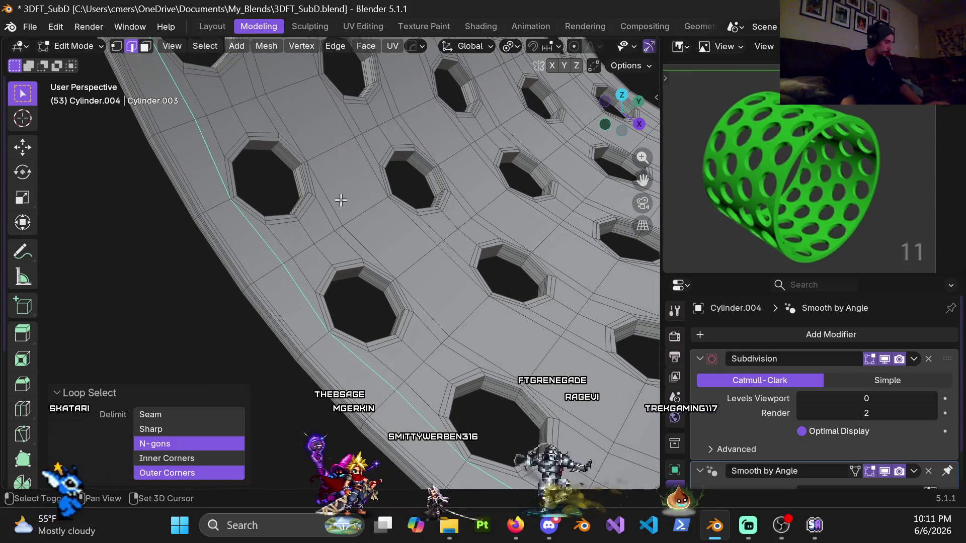
alt+shift+click(334, 198)
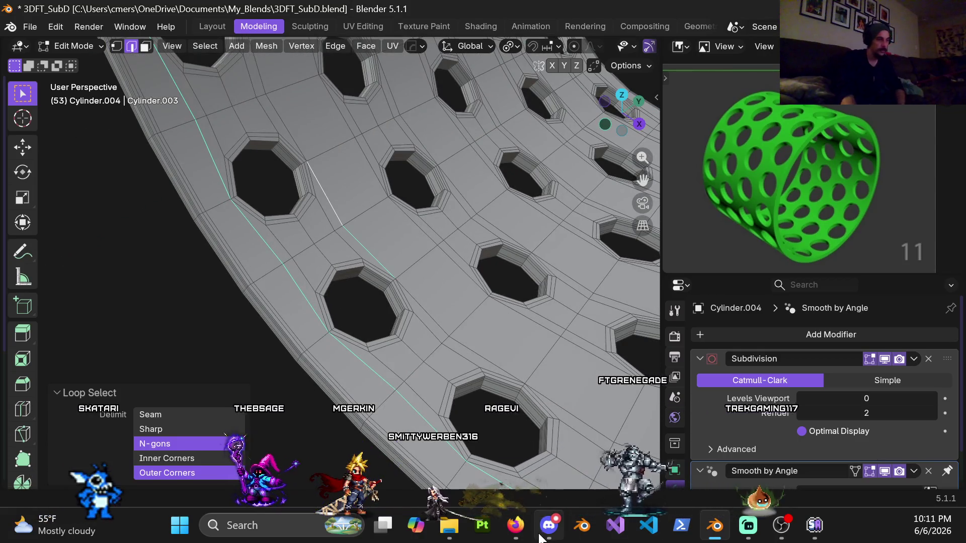
click(515, 525)
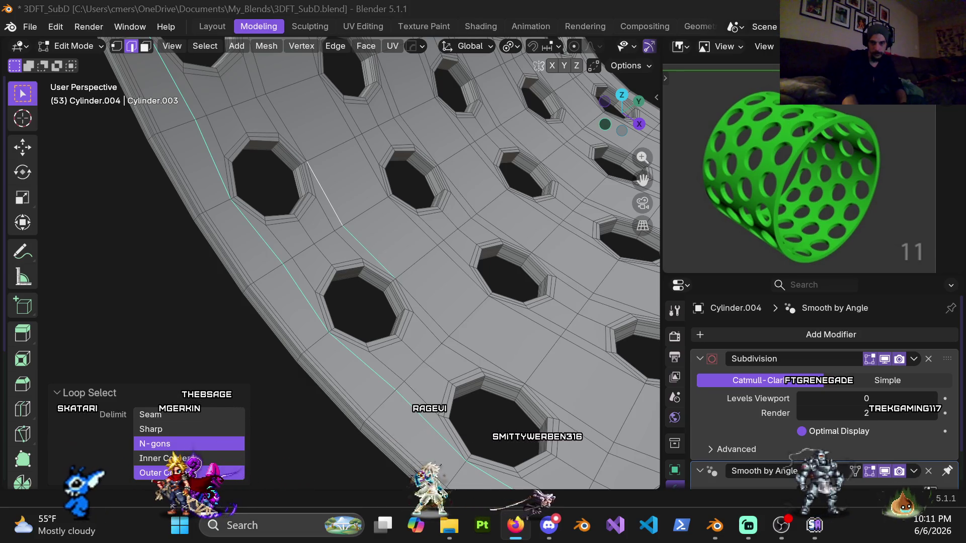
key(alt+Tab)
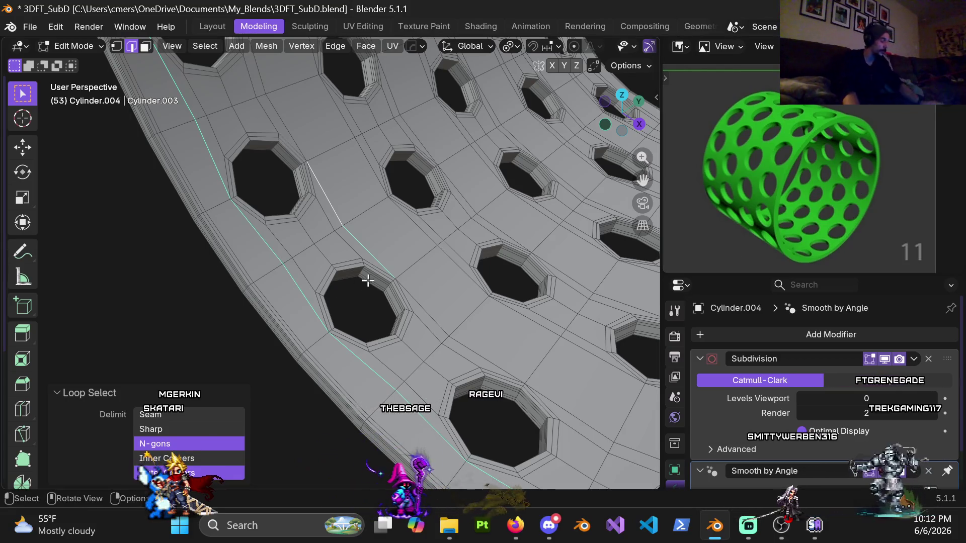
Add one more inner-surface edge loop and orbit around the holes to check both
alt+shift+click(435, 315)
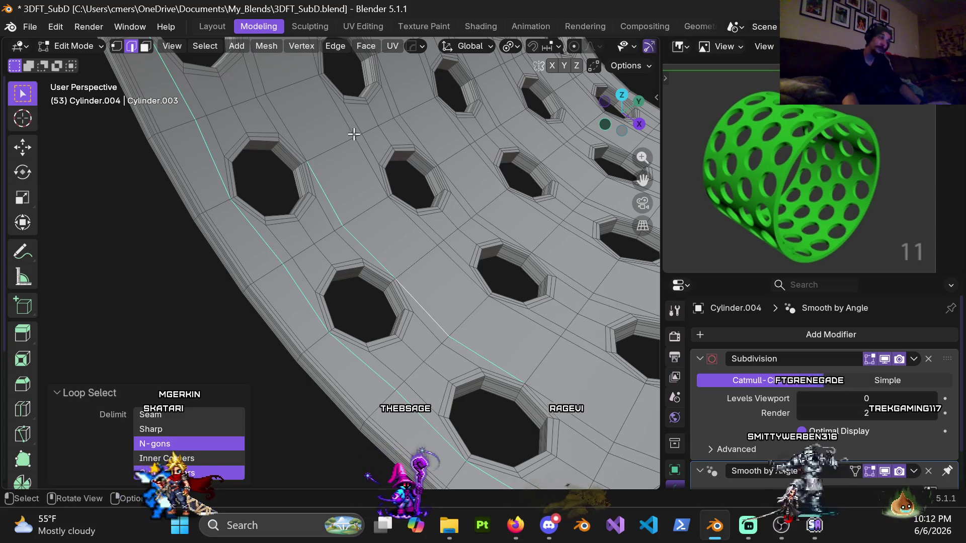
mouse_move(280, 108)
middle_down()
mouse_move(403, 319)
mouse_move(361, 199)
middle_up()
mouse_move(347, 188)
middle_down()
mouse_move(380, 263)
mouse_move(362, 188)
mouse_move(382, 360)
mouse_move(393, 242)
mouse_move(414, 315)
mouse_move(446, 226)
mouse_move(367, 282)
middle_up()
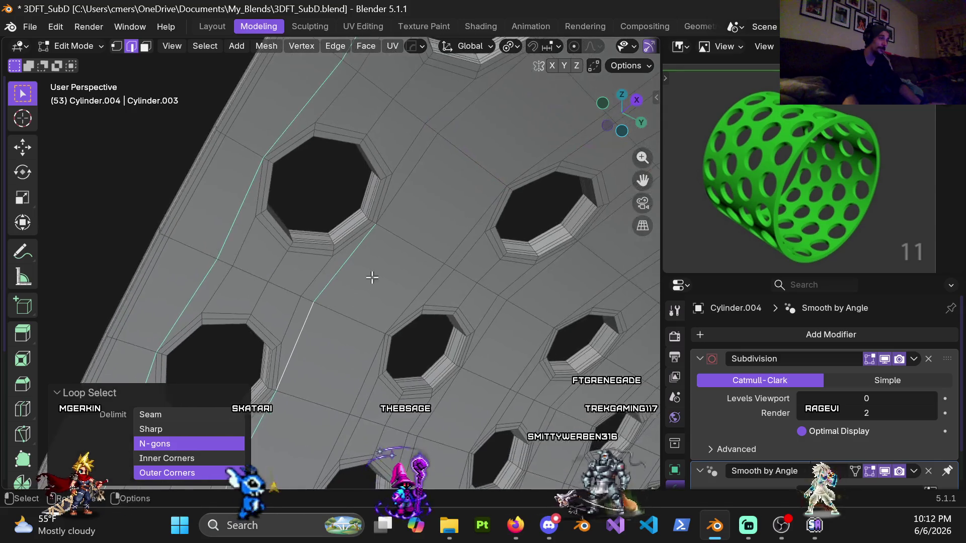
scroll(459, 156, up, 1)
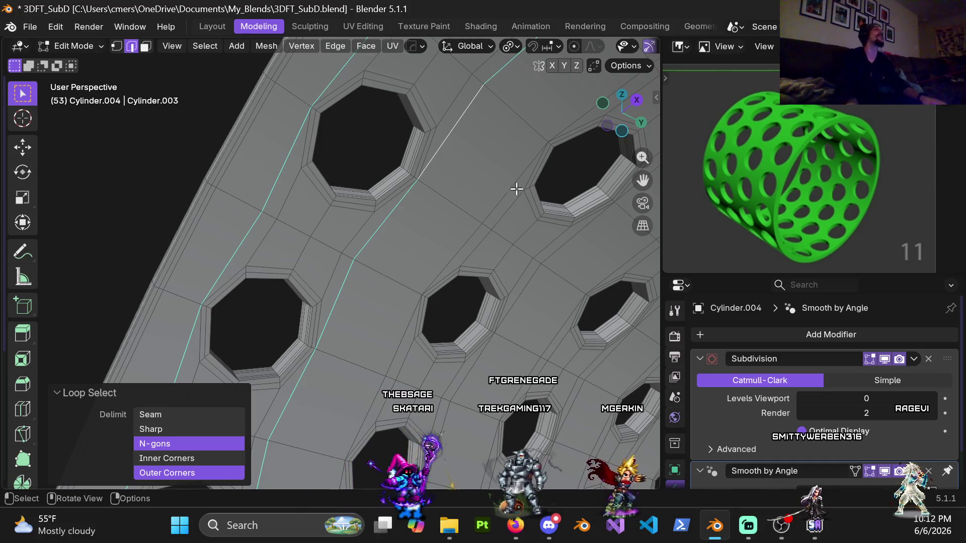
mouse_move(473, 87)
middle_down()
mouse_move(395, 283)
mouse_move(545, 164)
mouse_move(550, 267)
mouse_move(418, 239)
middle_up()
key(shift+space)
click(423, 242)
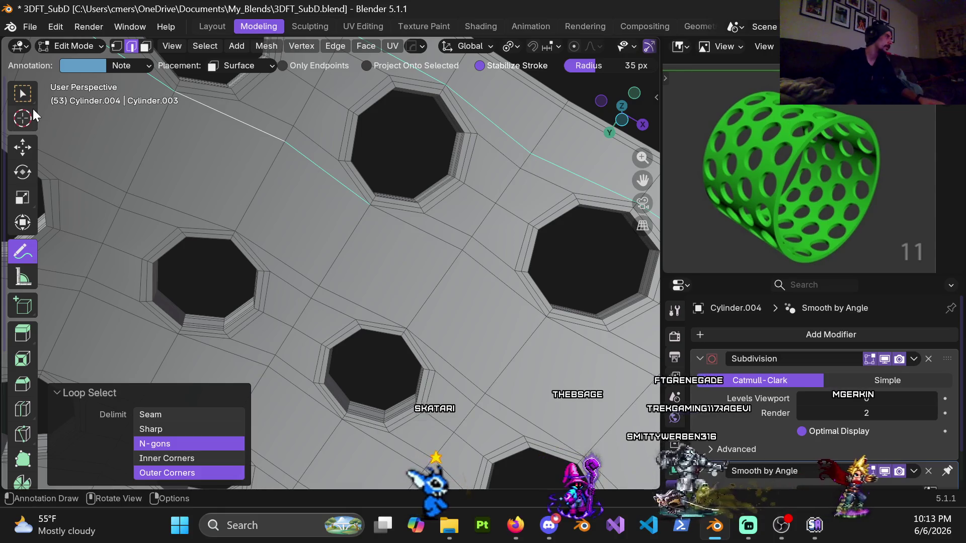
click(23, 94)
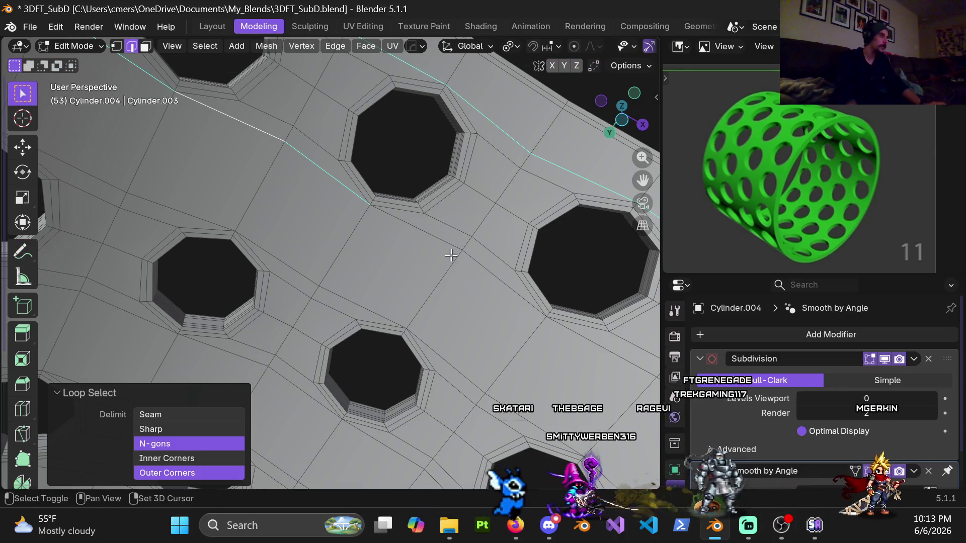
mouse_move(602, 350)
middle_down()
mouse_move(392, 270)
mouse_move(387, 252)
mouse_move(370, 338)
mouse_move(394, 270)
mouse_move(237, 214)
mouse_move(232, 315)
mouse_move(415, 274)
mouse_move(389, 205)
middle_up()
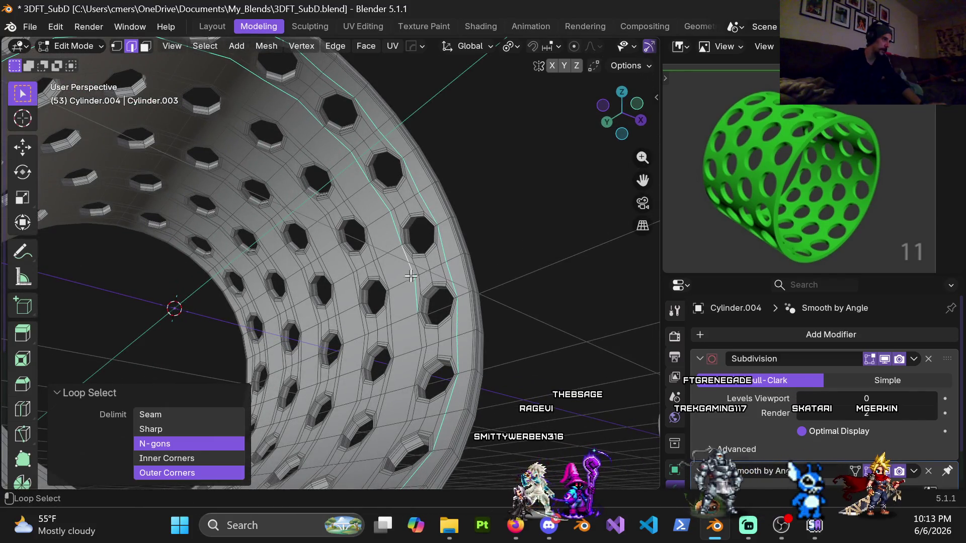
middle_drag(426, 380, 419, 345)
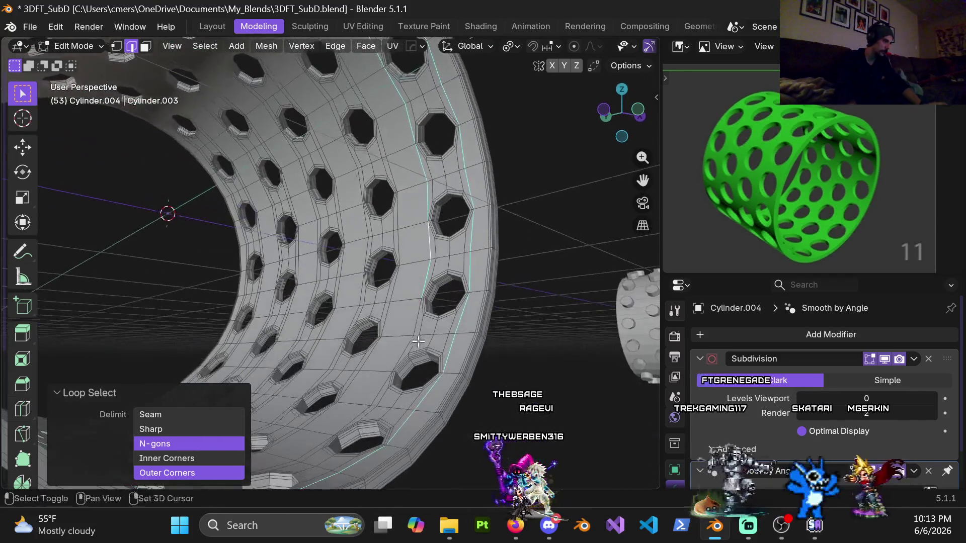
mouse_move(371, 397)
middle_down()
mouse_move(290, 448)
mouse_move(388, 372)
middle_up()
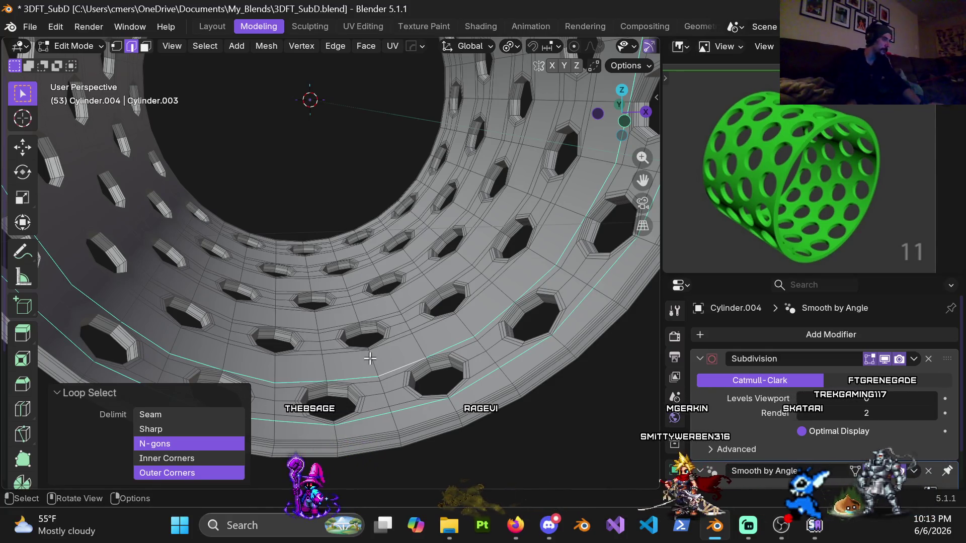
scroll(437, 338, down, 5)
mouse_move(439, 316)
middle_down()
mouse_move(392, 302)
mouse_move(357, 356)
mouse_move(257, 366)
mouse_move(297, 336)
middle_up()
key(x)
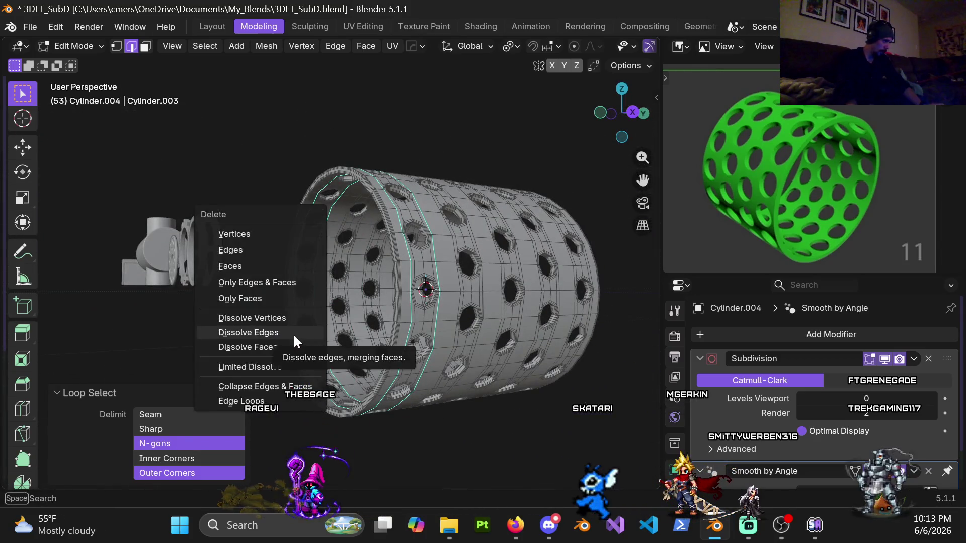
Dissolve the currently selected edge loops on the perforated cylinder
click(294, 336)
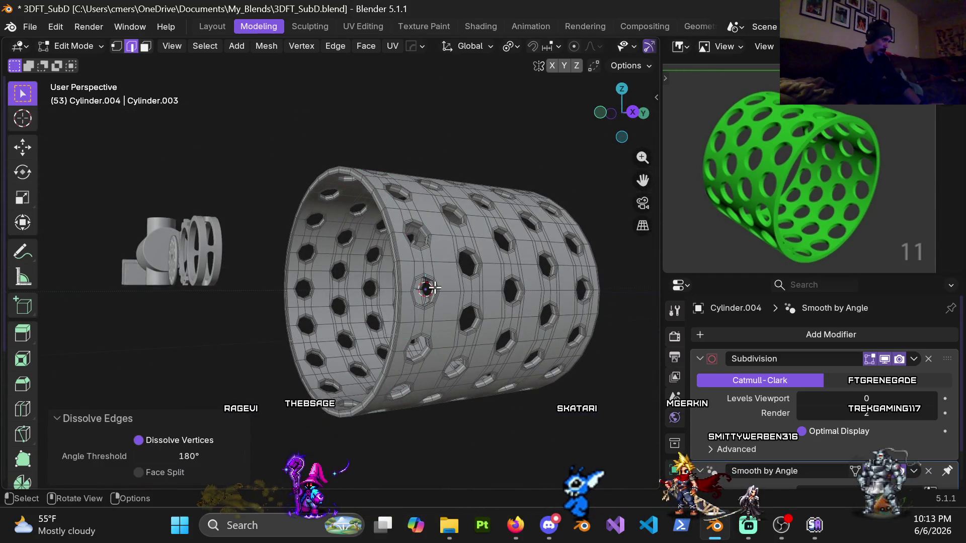
scroll(432, 289, up, 5)
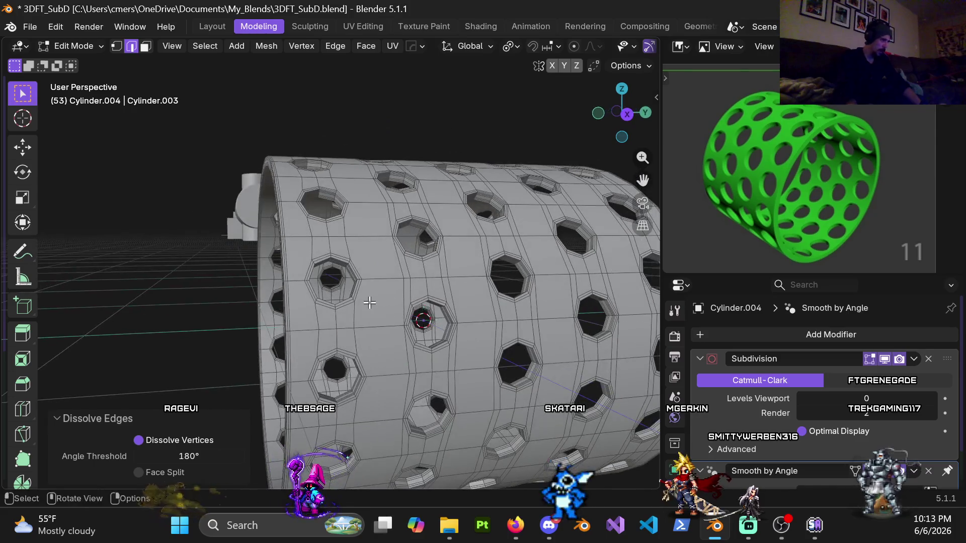
middle_drag(370, 302, 372, 269)
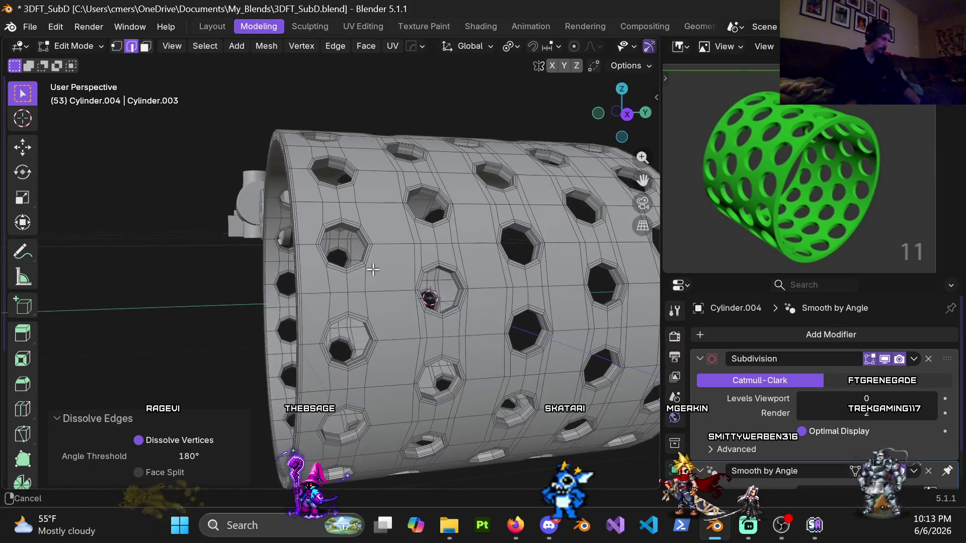
Add vertical edge loops, ending with a 2-cut pair between two hole columns
key(ctrl+r)
key(Escape)
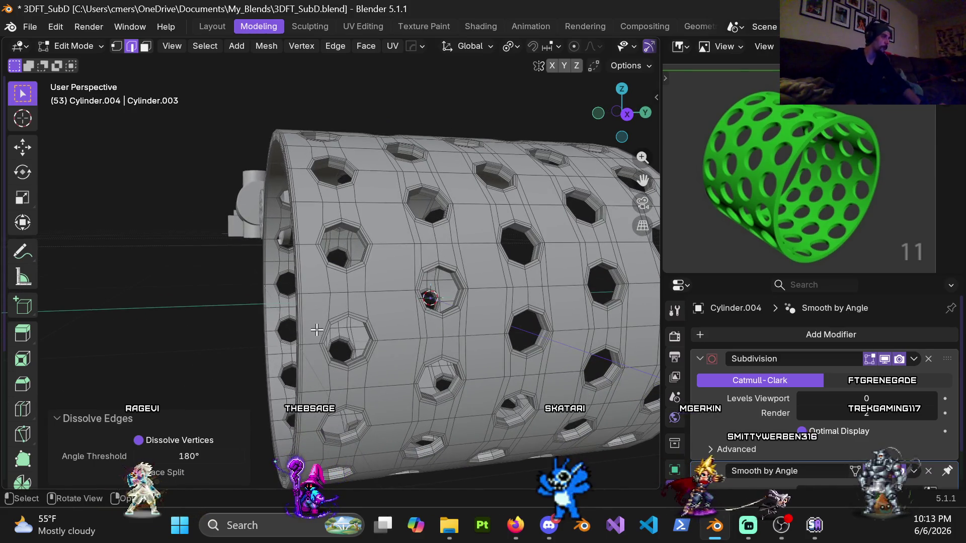
key(ctrl+r)
click(372, 302)
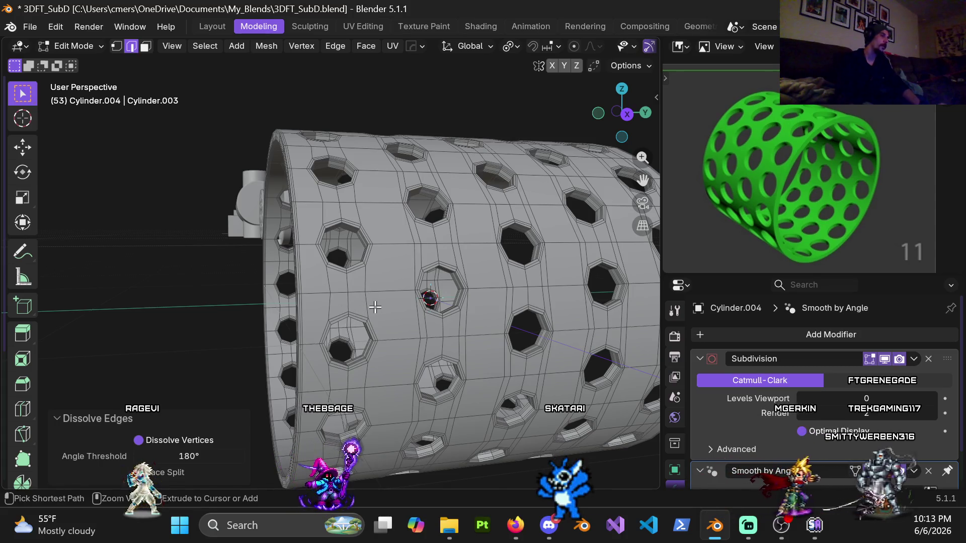
key(ctrl+r)
click(312, 296)
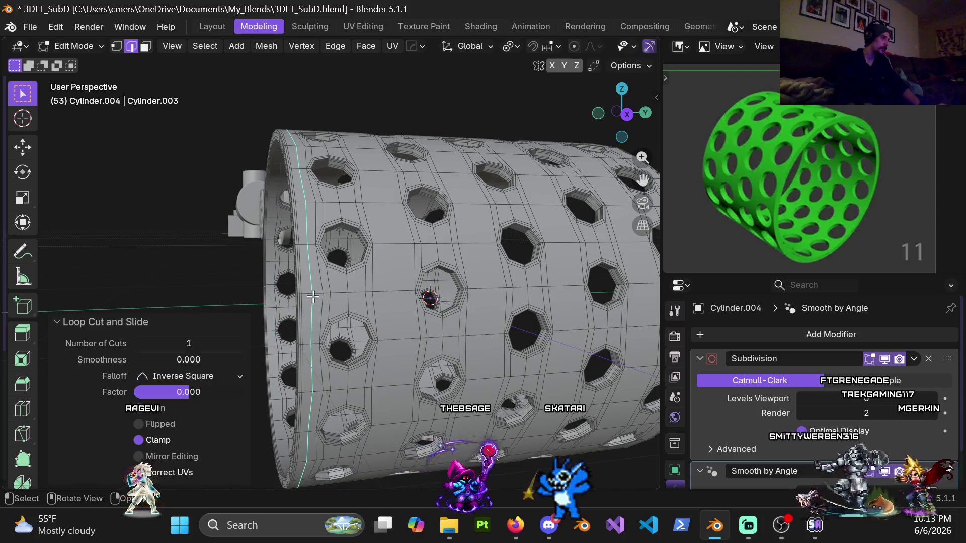
key(ctrl+r)
scroll(393, 290, up, 1)
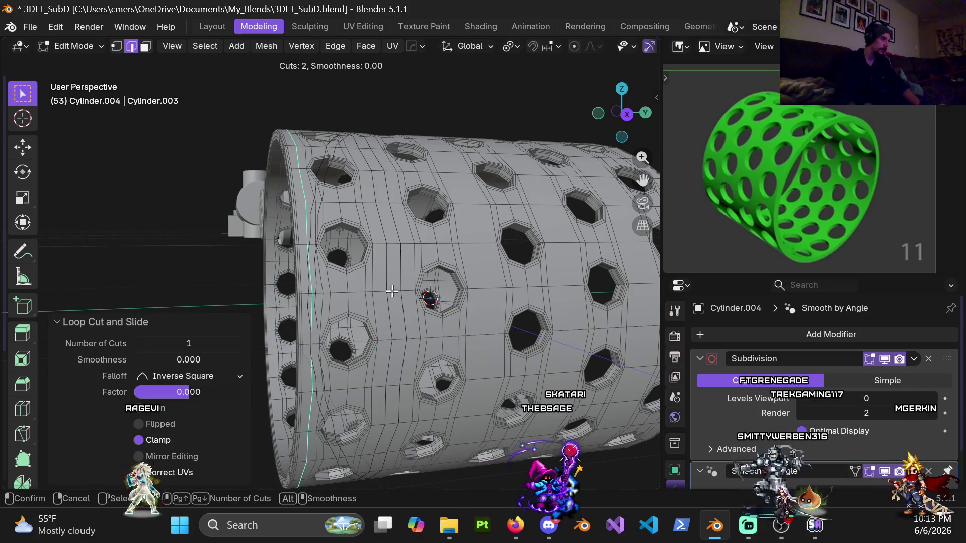
click(371, 320)
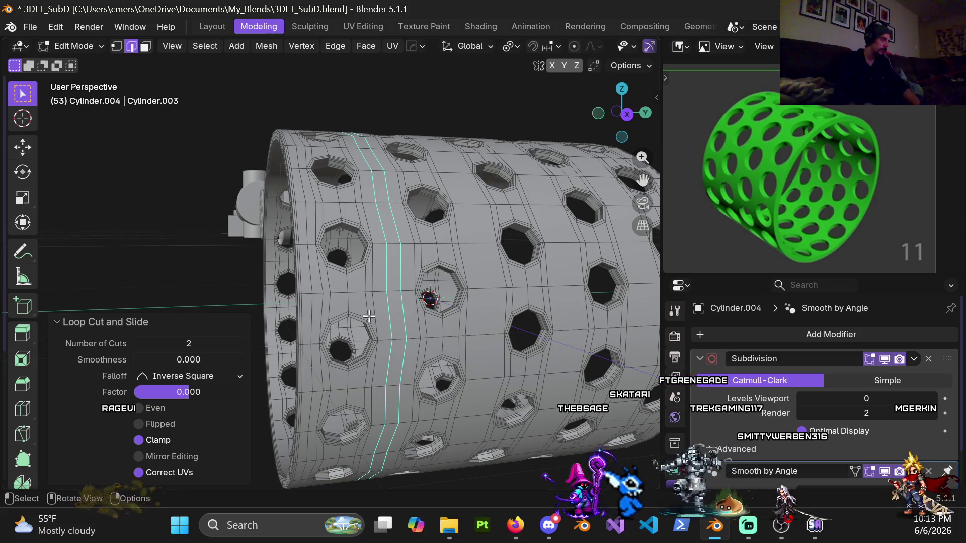
Add another centred 2-cut loop pair in the next gap between hole columns
scroll(394, 320, up, 3)
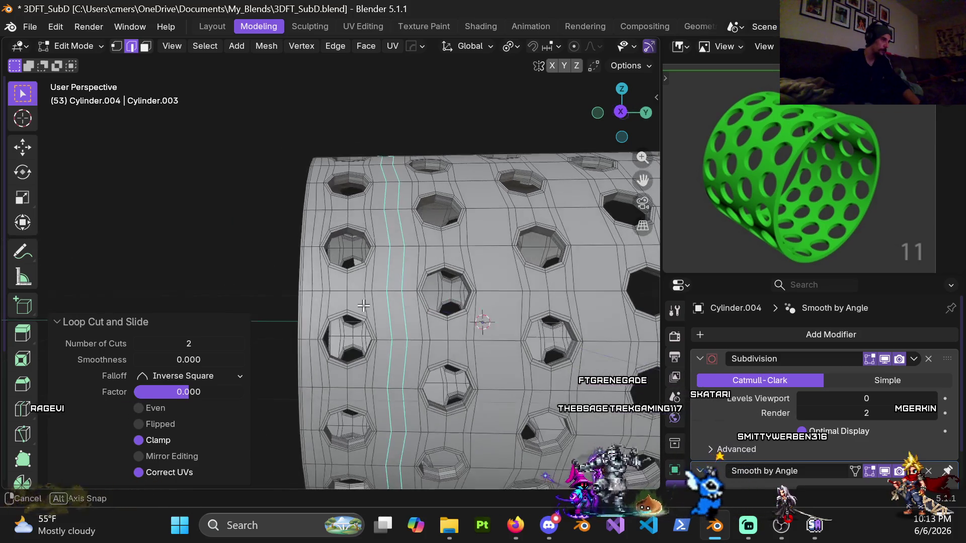
mouse_move(394, 314)
middle_down()
mouse_move(400, 295)
mouse_move(345, 296)
middle_up()
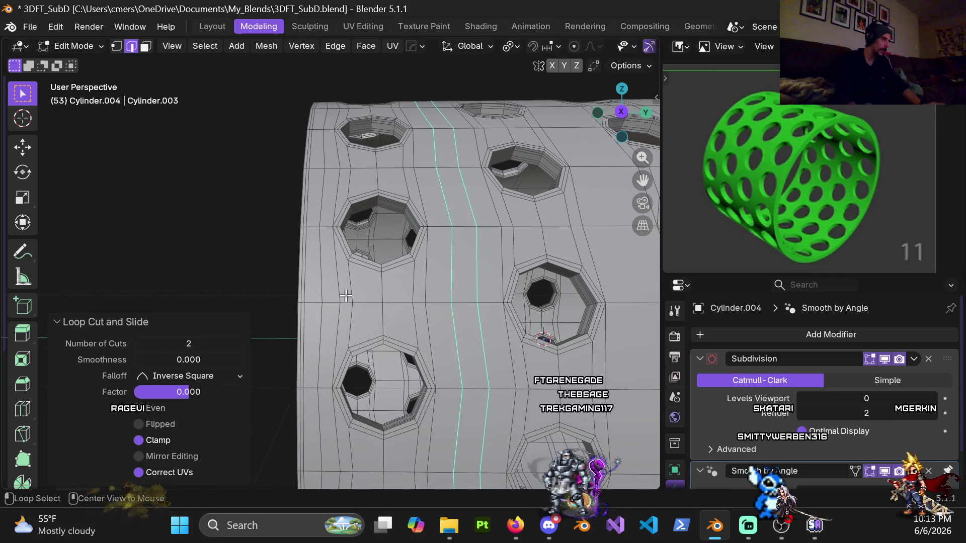
alt+click(338, 294)
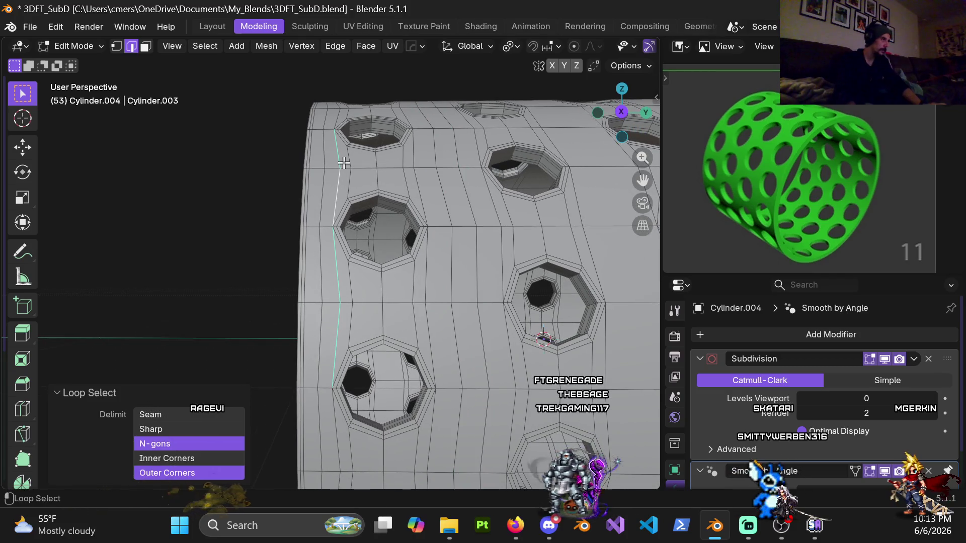
mouse_move(429, 215)
middle_down()
mouse_move(511, 302)
mouse_move(436, 306)
mouse_move(397, 331)
mouse_move(391, 311)
middle_up()
key(ctrl+r)
scroll(391, 311, up, 1)
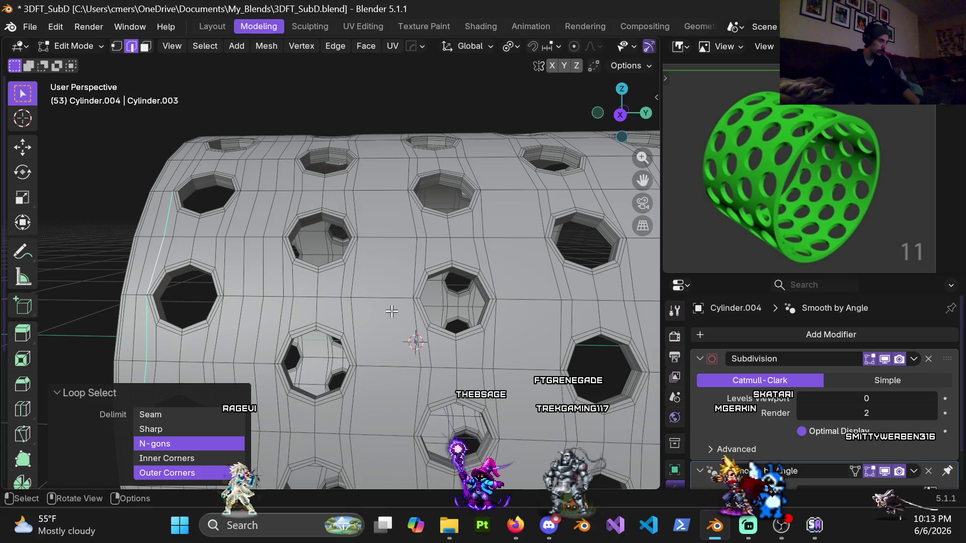
click(391, 311)
right_click(391, 311)
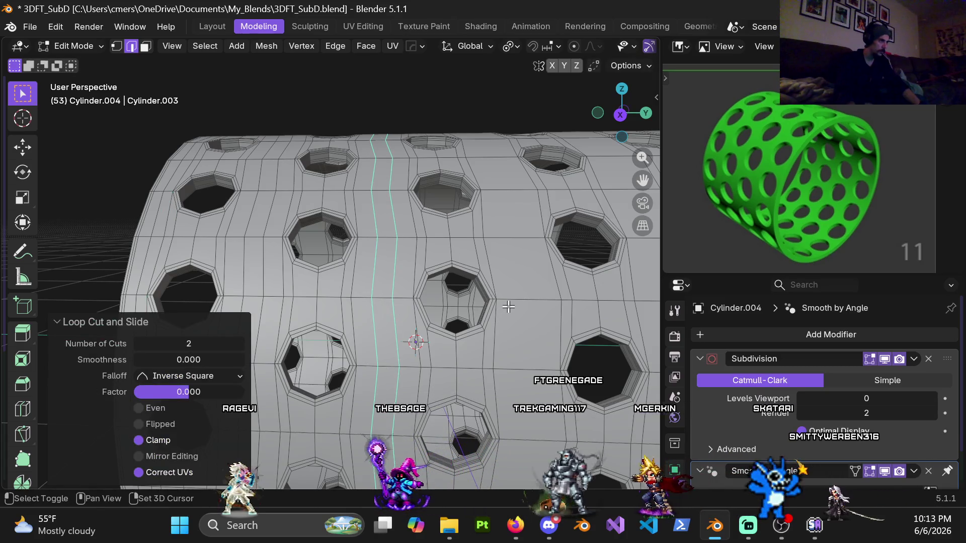
Add a further centred 2-cut loop pair in another gap between the holes
middle_drag(390, 310, 446, 299)
key(ctrl+r)
right_click(447, 299)
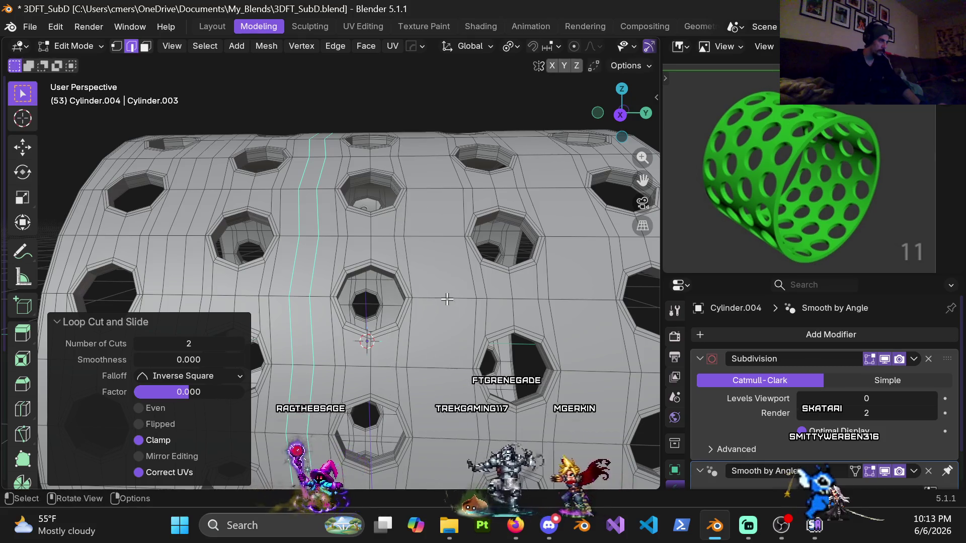
scroll(420, 321, down, 4)
scroll(365, 290, up, 3)
mouse_move(371, 319)
middle_down()
mouse_move(376, 345)
mouse_move(401, 303)
mouse_move(363, 299)
mouse_move(357, 250)
middle_up()
scroll(383, 319, up, 1)
key(ctrl+r)
click(413, 303)
right_click(413, 304)
Orbit around the whole cylinder to check the new edge loops
scroll(363, 299, up, 3)
scroll(356, 250, down, 5)
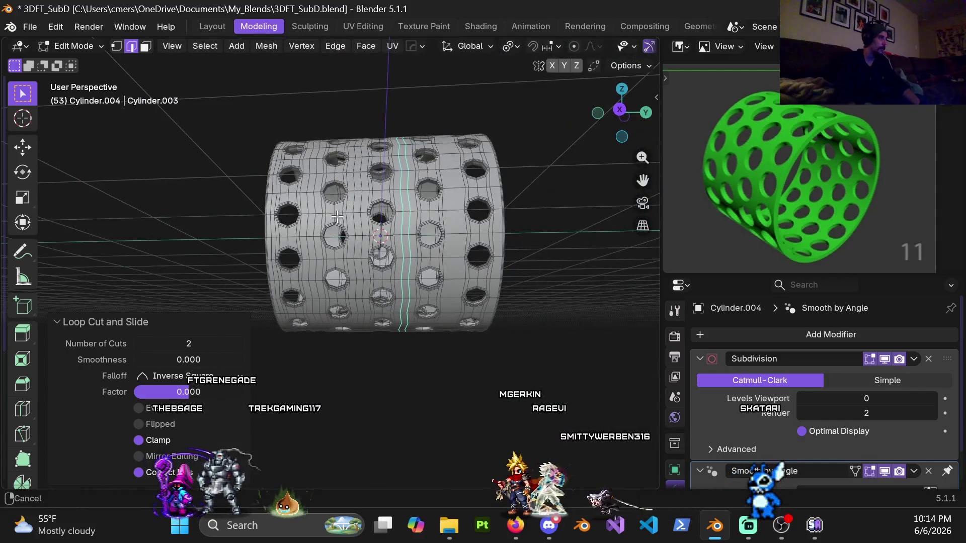
scroll(352, 302, up, 5)
middle_drag(352, 302, 350, 322)
scroll(350, 325, down, 4)
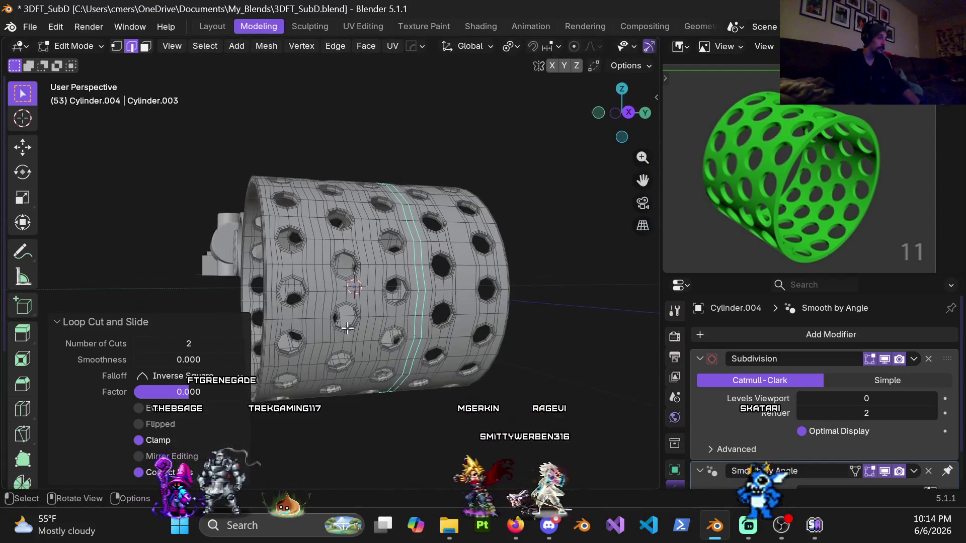
scroll(317, 259, up, 5)
middle_drag(352, 269, 363, 273)
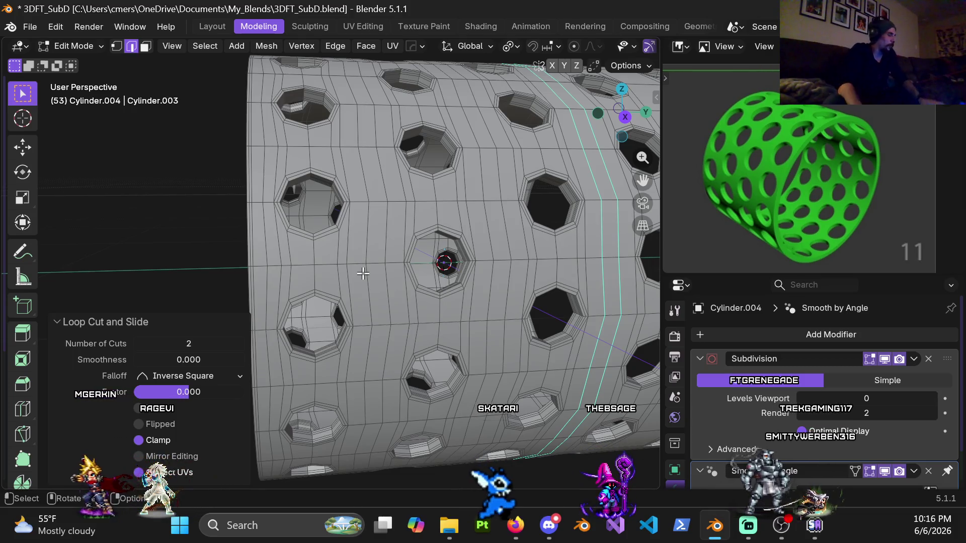
mouse_move(451, 266)
middle_down()
mouse_move(344, 218)
mouse_move(367, 244)
mouse_move(388, 228)
mouse_move(344, 218)
middle_up()
Switch to Object Mode and hide the four studded cylinders
key(KP_3)
scroll(383, 226, down, 8)
scroll(344, 217, down, 5)
mouse_move(437, 215)
middle_down()
mouse_move(453, 201)
mouse_move(336, 233)
middle_up()
key(ctrl+Tab)
click(183, 258)
scroll(274, 217, down, 3)
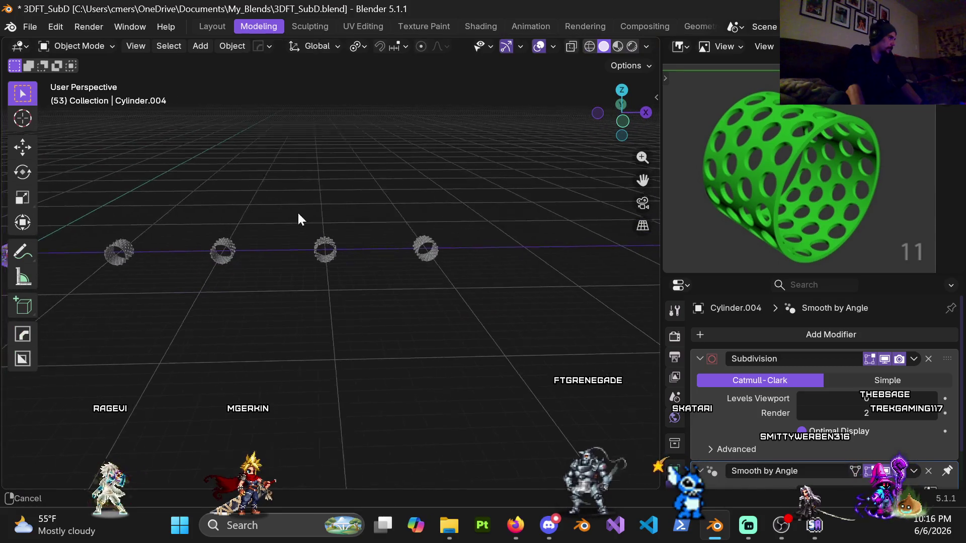
mouse_move(186, 173)
mouse_down()
mouse_move(421, 287)
mouse_move(277, 161)
mouse_up()
mouse_move(192, 167)
mouse_down()
mouse_move(571, 348)
mouse_move(563, 344)
mouse_up()
key(h)
Box-select the remaining row of other objects and hide them
mouse_move(300, 288)
middle_down()
mouse_move(405, 198)
mouse_move(223, 190)
middle_up()
shift+middle_drag(151, 192, 168, 172)
drag(150, 161, 529, 280)
key(h)
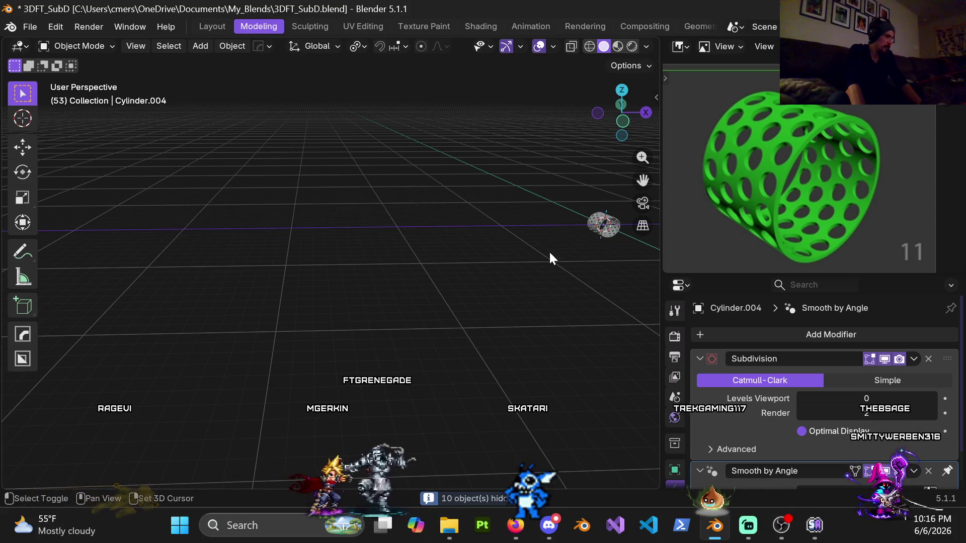
Frame the perforated cylinder in Right view and return to Edit Mode
shift+middle_drag(547, 254, 308, 248)
scroll(391, 255, up, 7)
mouse_move(469, 227)
middle_down()
mouse_move(319, 211)
mouse_move(374, 259)
mouse_move(410, 273)
middle_up()
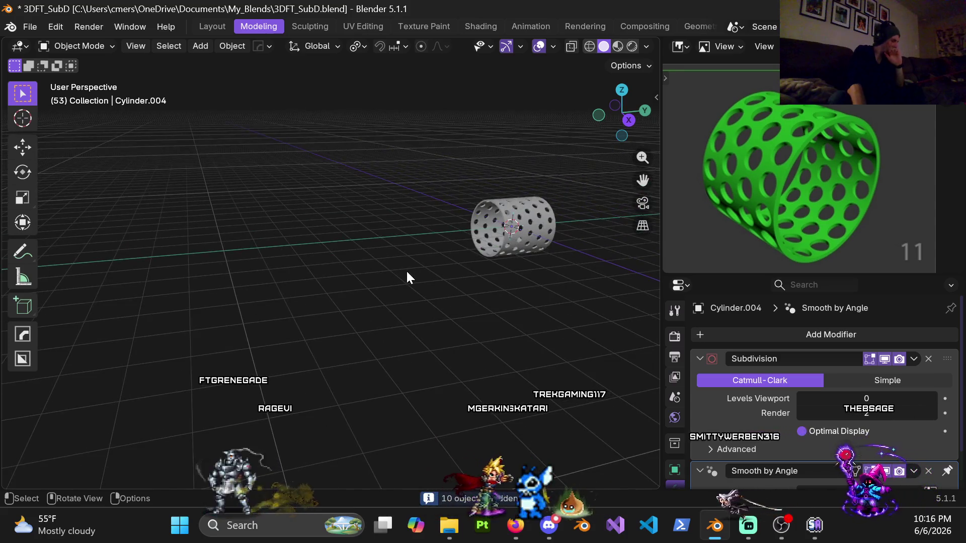
key(KP_3)
shift+middle_drag(459, 254, 348, 289)
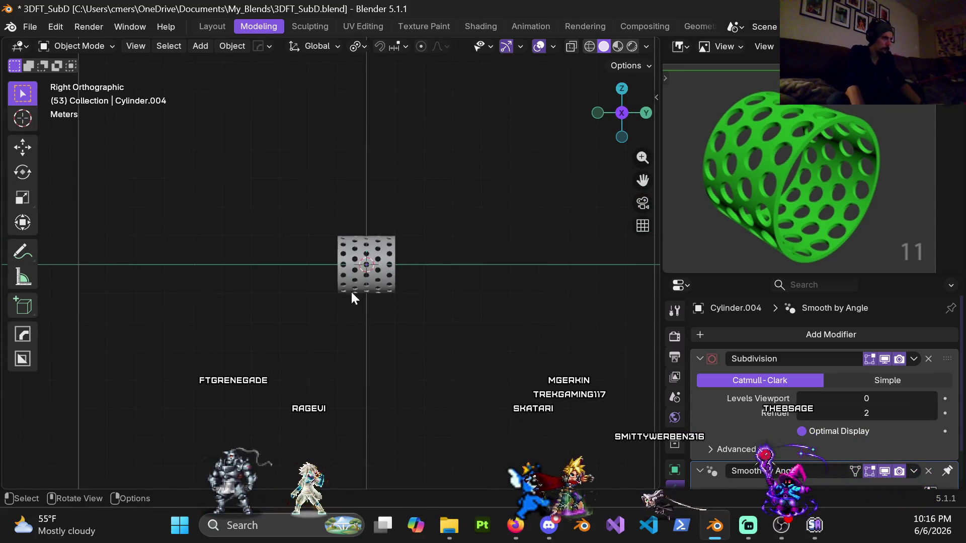
scroll(357, 270, up, 4)
key(ctrl+Tab)
click(389, 271)
scroll(432, 270, up, 6)
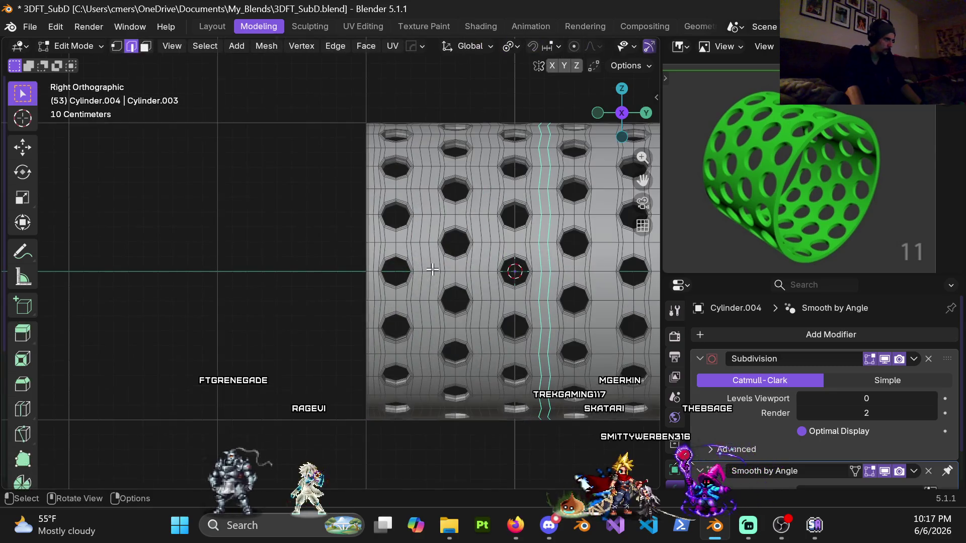
Select the vertical edge loop beside the holes, extending it from top to bottom
shift+middle_drag(432, 270, 325, 264)
scroll(325, 262, up, 4)
shift+middle_drag(181, 176, 340, 223)
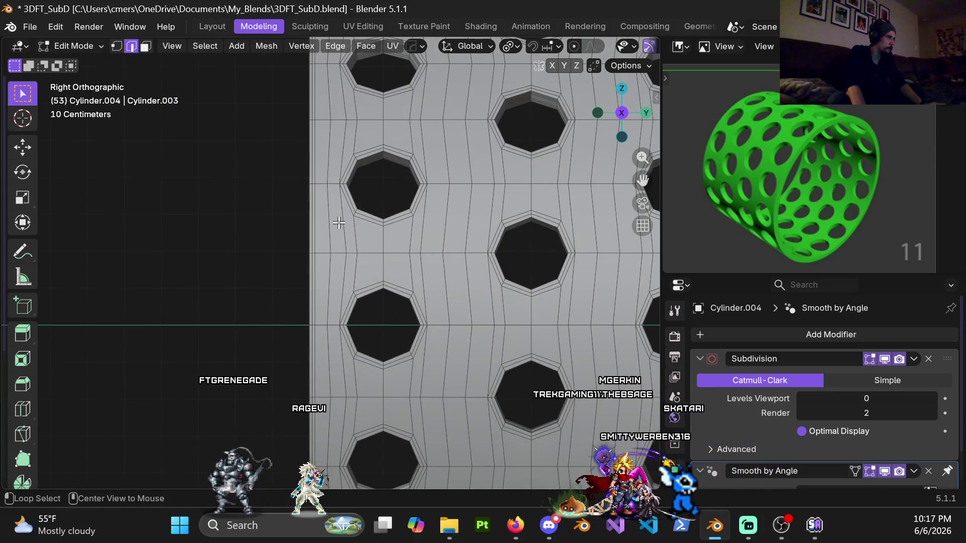
alt+click(339, 223)
mouse_move(341, 362)
middle_down()
mouse_move(352, 212)
mouse_move(327, 187)
middle_up()
alt+shift+click(327, 186)
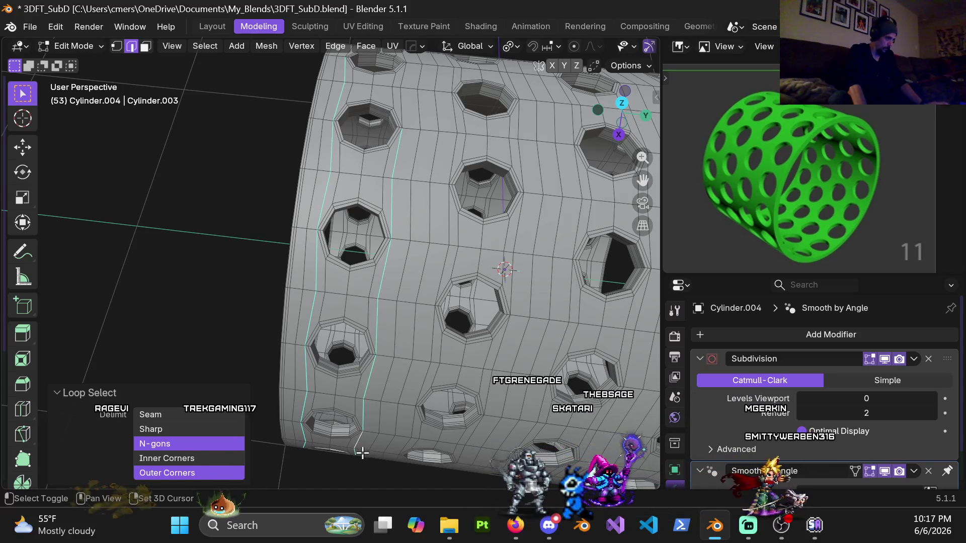
middle_drag(362, 453, 370, 394)
scroll(370, 395, down, 4)
scroll(353, 271, up, 2)
alt+shift+click(356, 313)
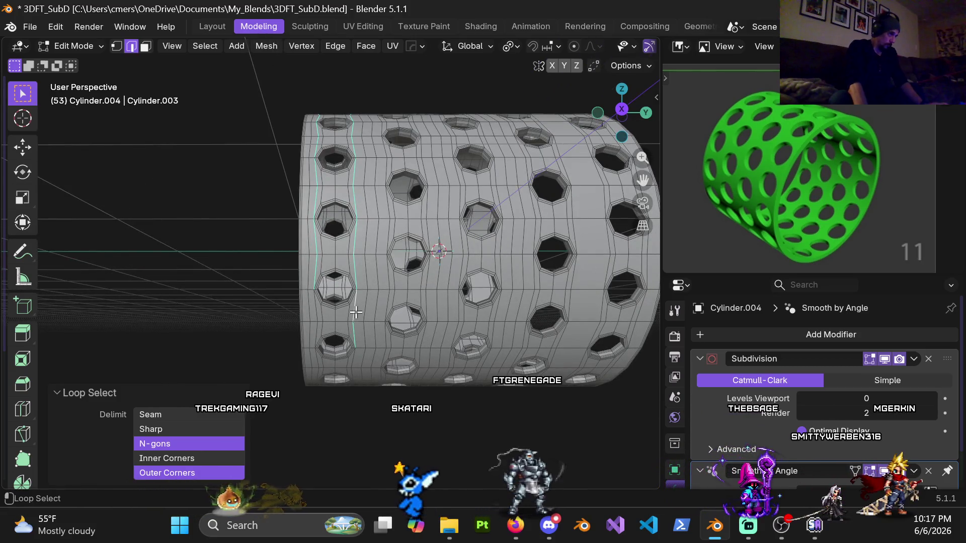
alt+shift+click(323, 328)
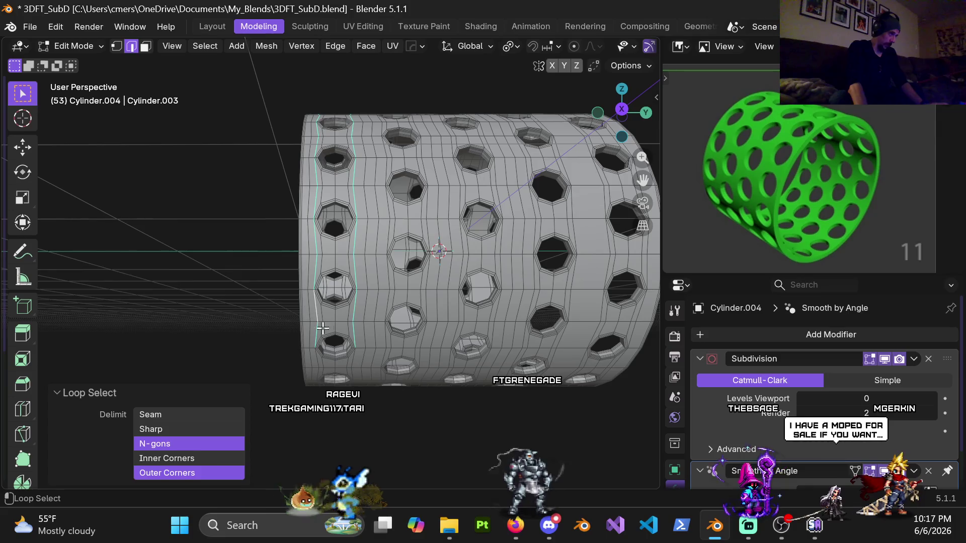
scroll(335, 200, up, 3)
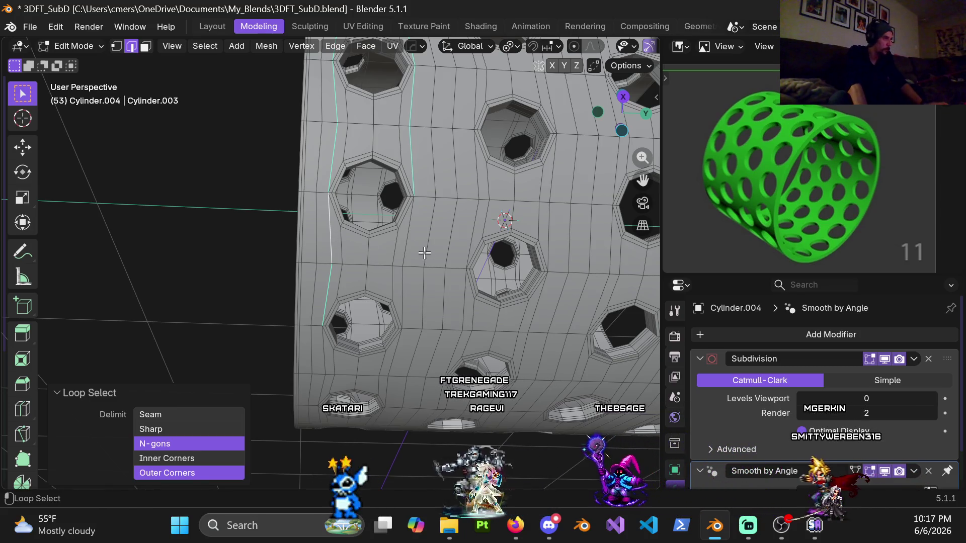
Inspect the cylinder from several angles and bring up the Delete menu for the loop
shift+middle_drag(412, 240, 301, 288)
mouse_move(348, 311)
middle_down()
mouse_move(334, 251)
mouse_move(321, 240)
middle_up()
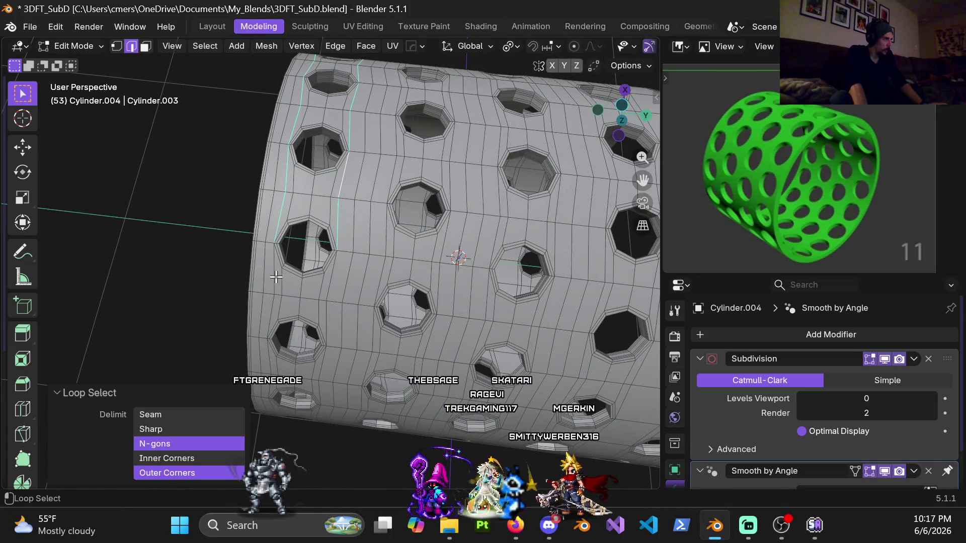
middle_drag(337, 364, 314, 184)
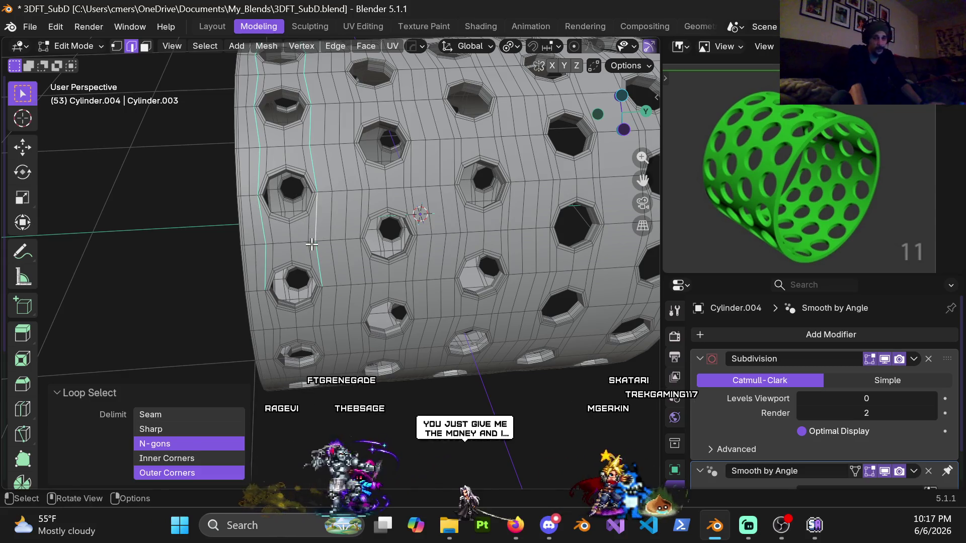
shift+middle_drag(286, 244, 317, 262)
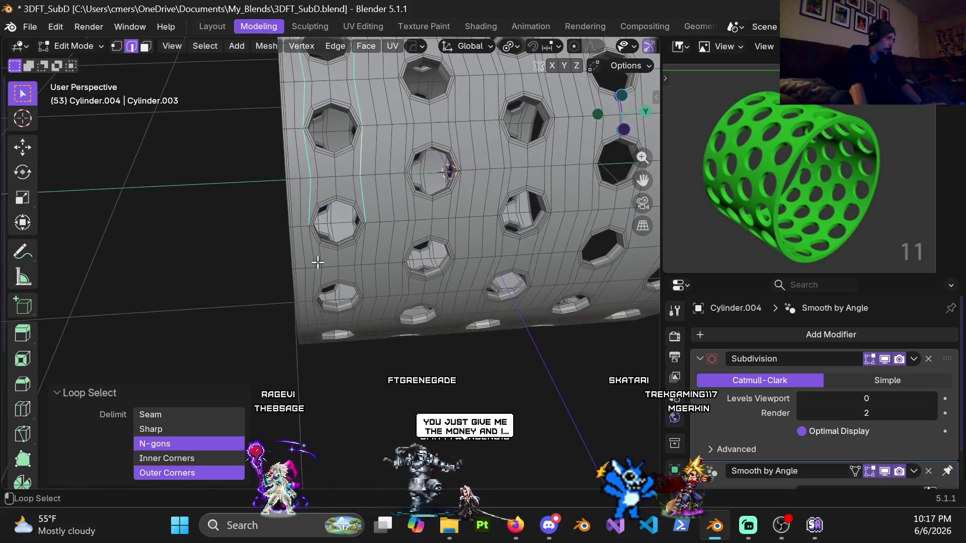
mouse_move(372, 296)
middle_down()
mouse_move(338, 166)
mouse_move(285, 193)
middle_up()
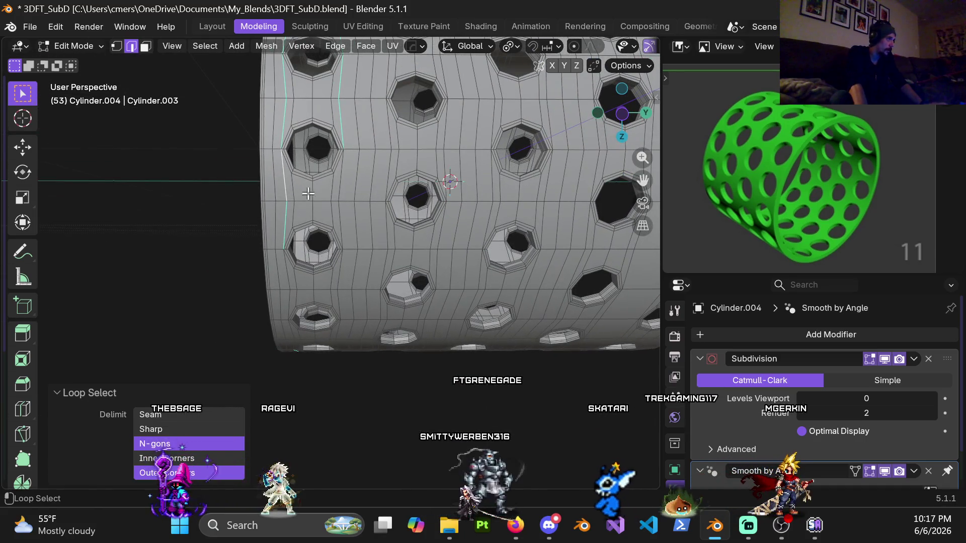
mouse_move(352, 270)
middle_down()
mouse_move(309, 276)
mouse_move(340, 266)
mouse_move(336, 230)
middle_up()
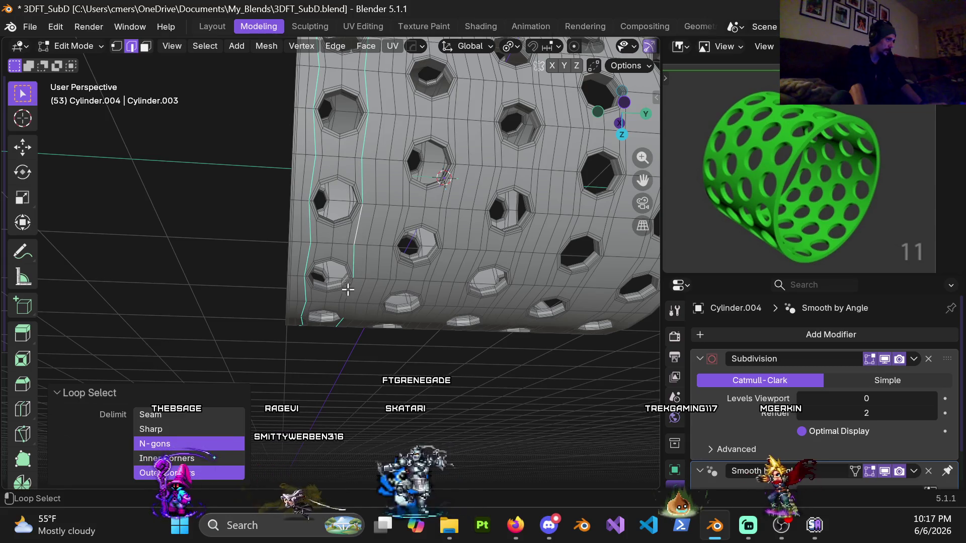
middle_drag(348, 297, 376, 292)
key(x)
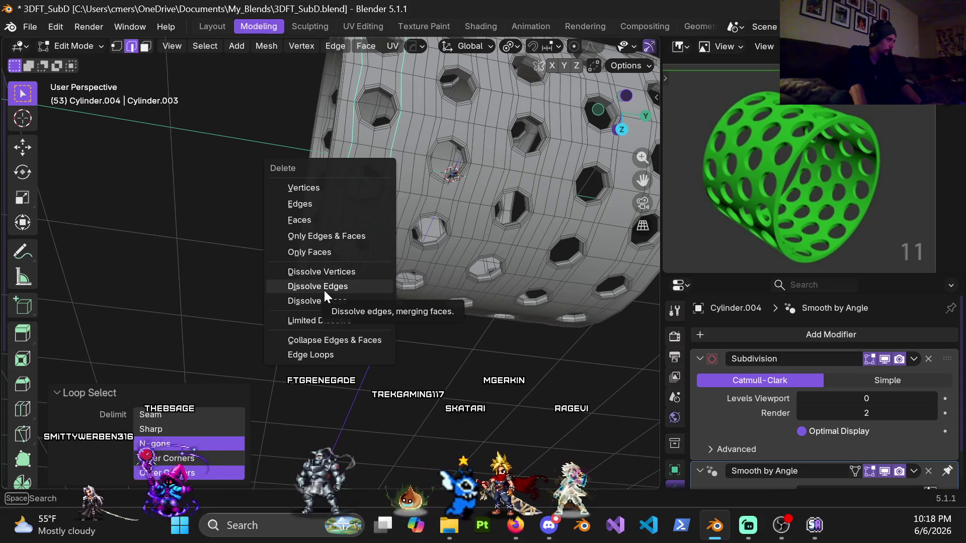
Dissolve the chosen edges and edge-slide a vertical loop by 0.6
click(321, 287)
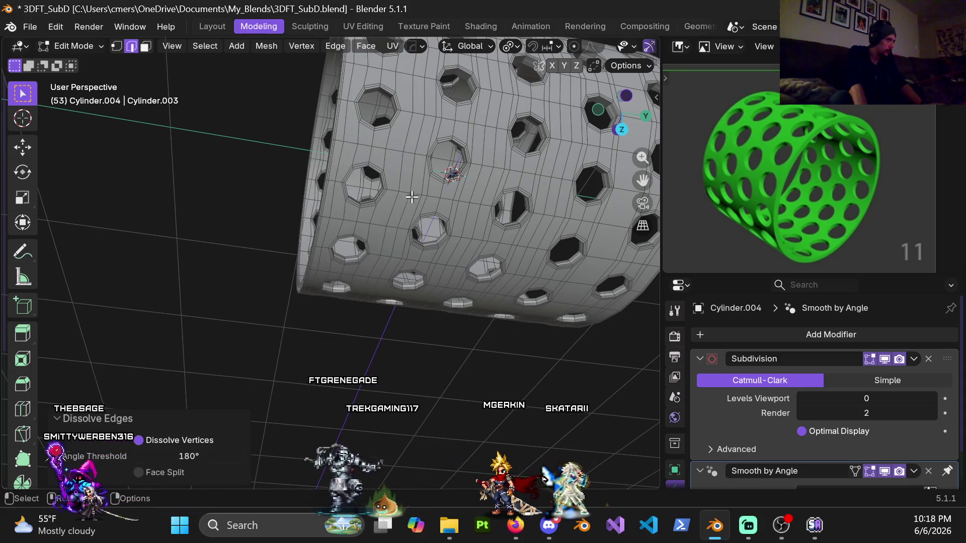
mouse_move(411, 197)
middle_down()
mouse_move(339, 274)
mouse_move(364, 277)
middle_up()
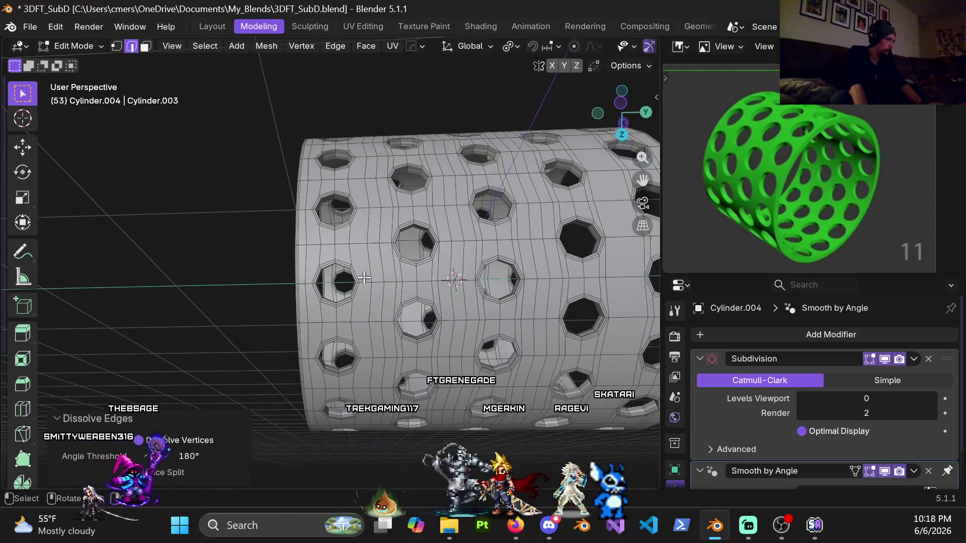
alt+click(366, 224)
scroll(387, 267, up, 5)
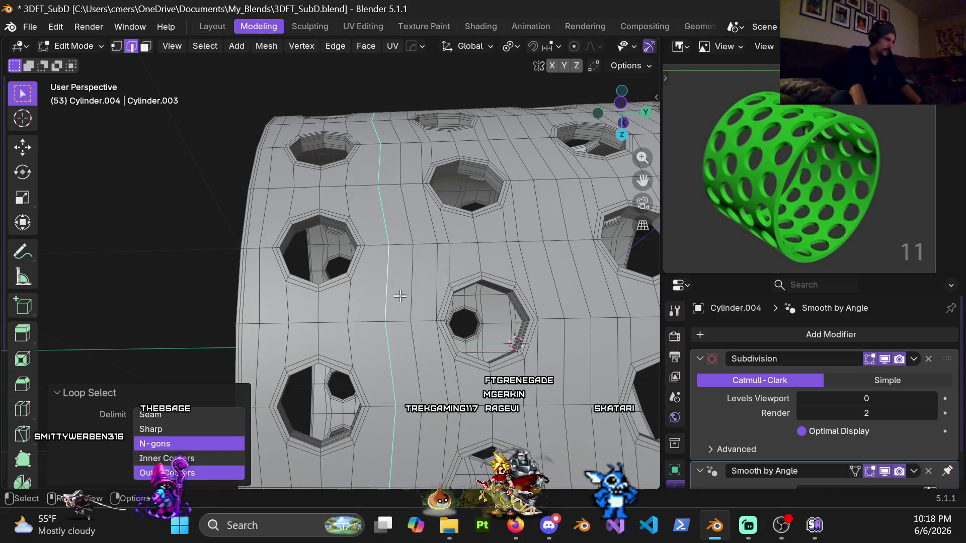
scroll(402, 298, up, 2)
key(g)
key(g)
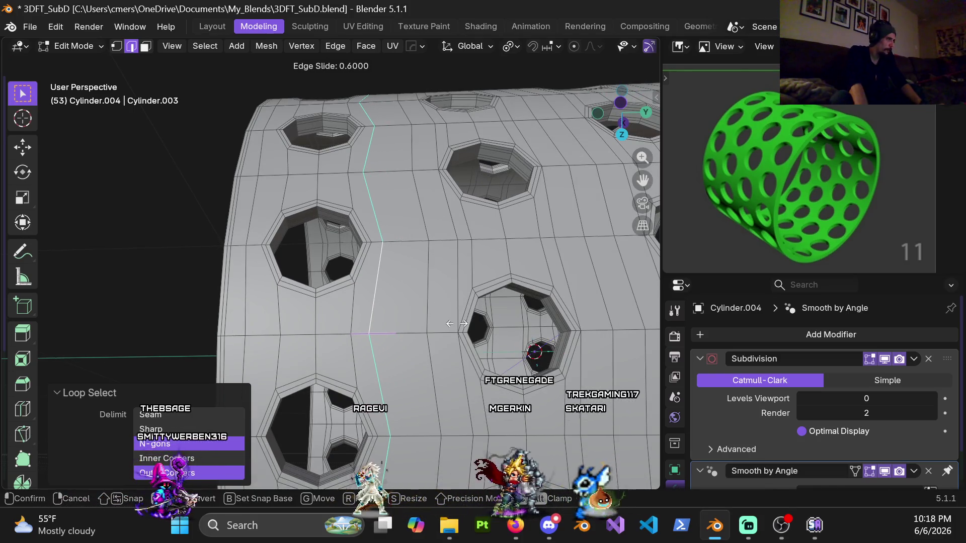
click(452, 324)
Slide the next vertical loop by factor 0.3, then select a loop further along
alt+click(249, 322)
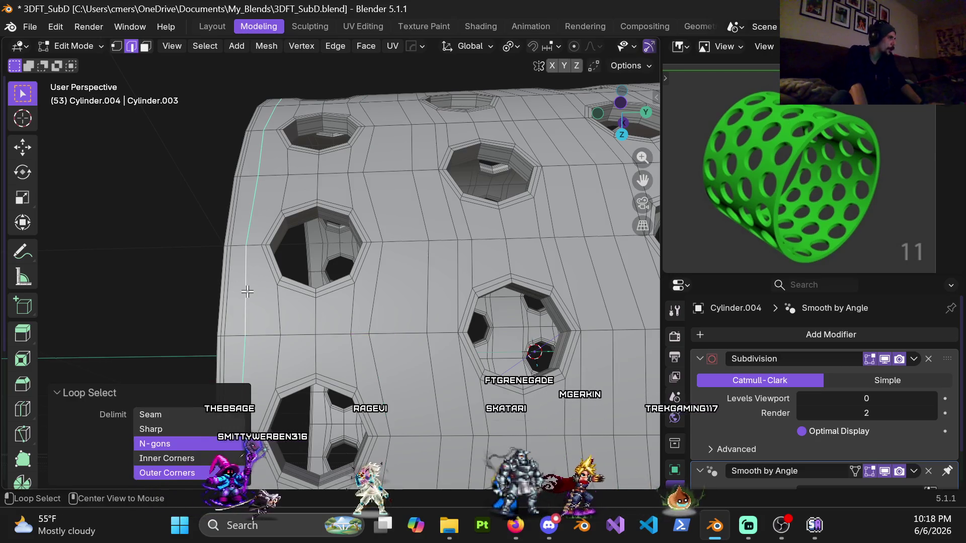
key(g)
key(g)
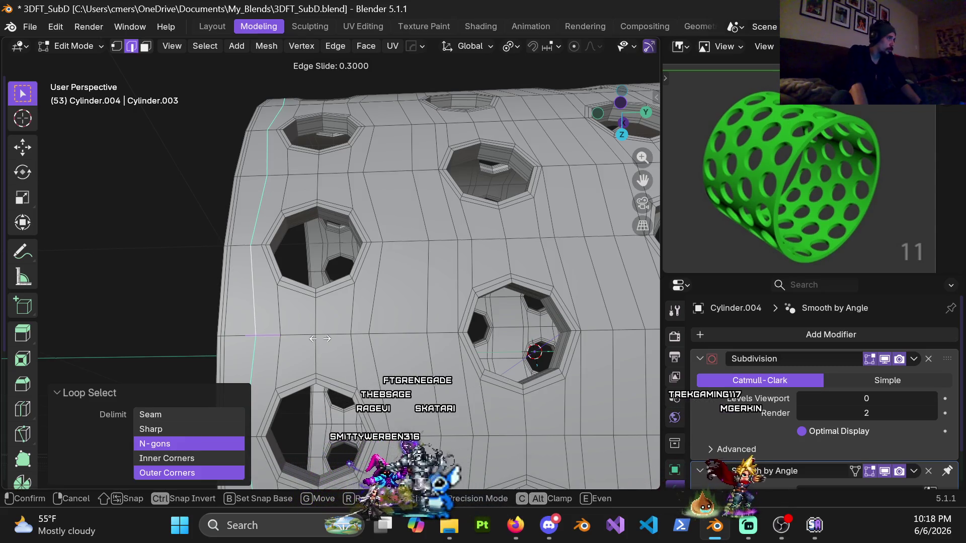
click(320, 339)
scroll(322, 337, down, 5)
mouse_move(322, 337)
middle_down()
mouse_move(388, 312)
mouse_move(338, 225)
middle_up()
alt+click(338, 224)
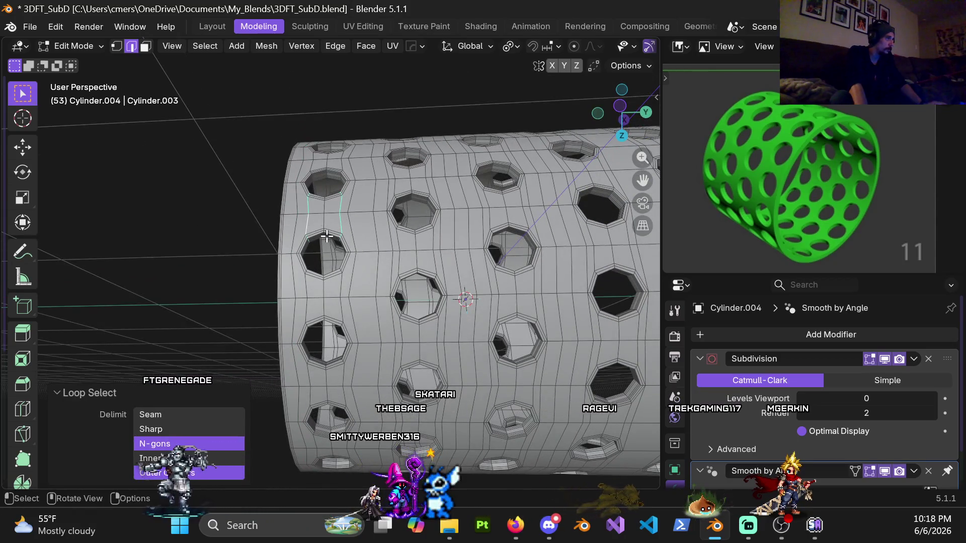
key(x)
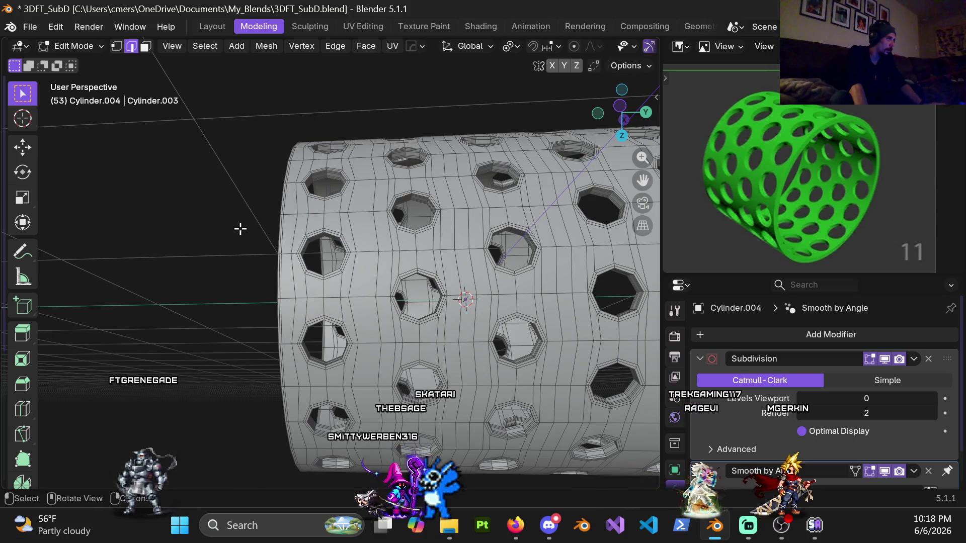
mouse_move(322, 238)
middle_down()
mouse_move(412, 267)
mouse_move(487, 271)
mouse_move(396, 253)
mouse_move(429, 246)
middle_up()
Add a centred single loop cut across the holed mesh
key(ctrl+r)
click(273, 231)
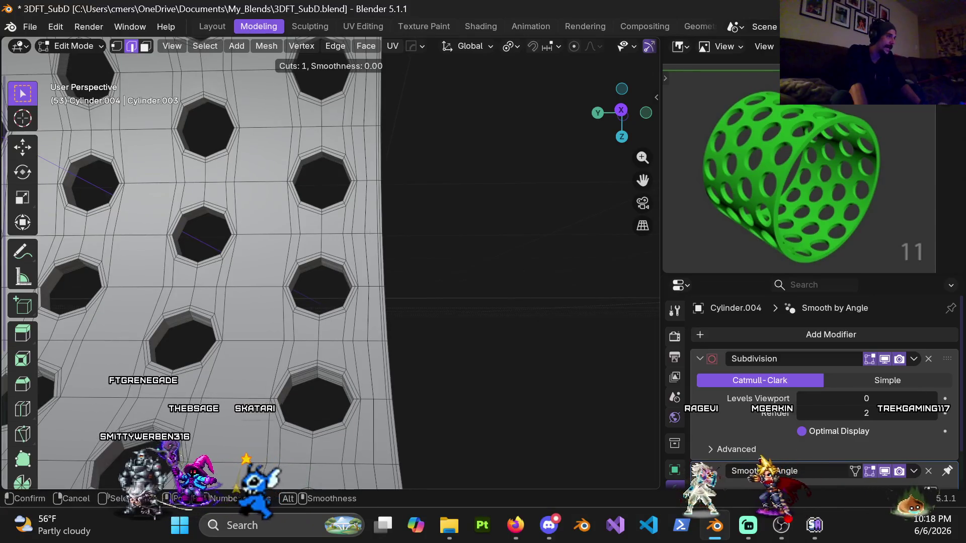
right_click(273, 232)
key(ctrl+e)
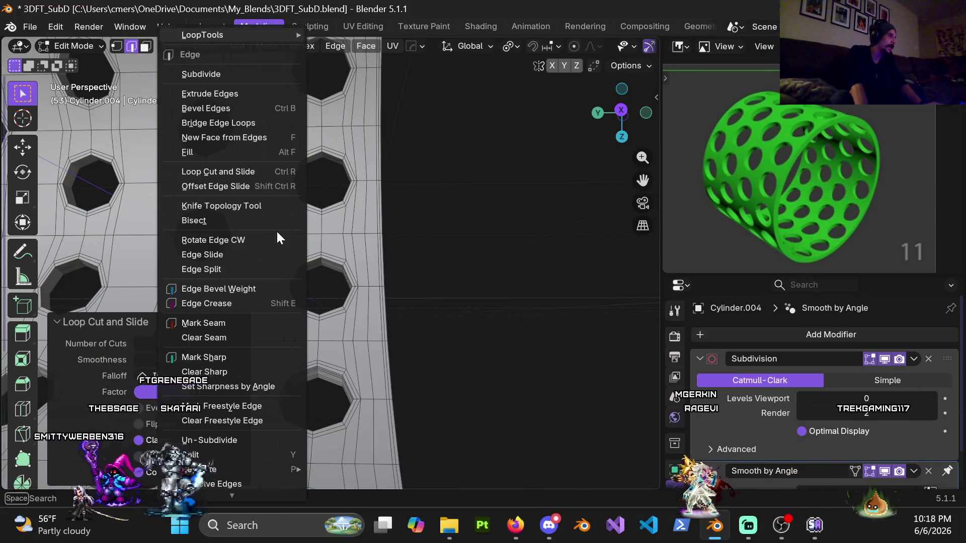
Select a short edge loop beside the holes plus two more loops along the cylinder
alt+click(300, 231)
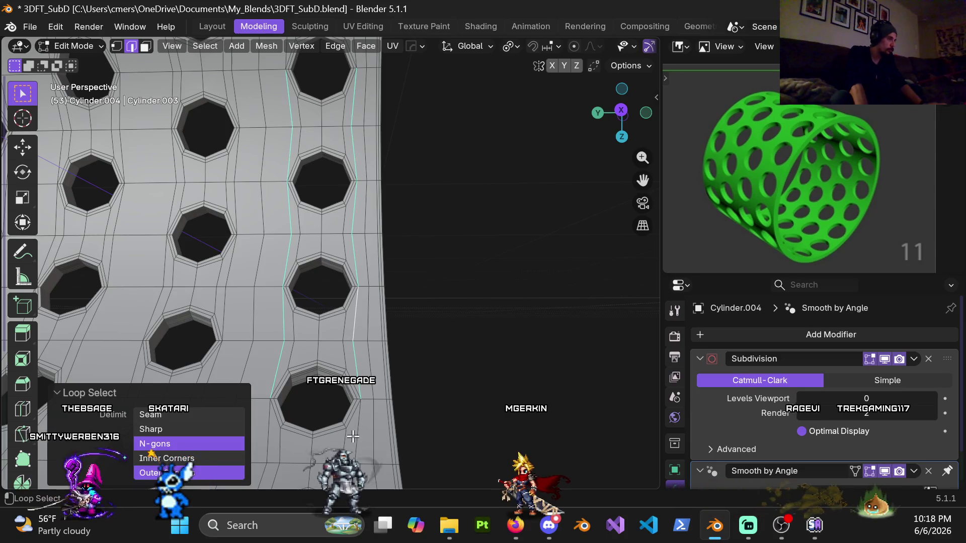
middle_drag(330, 208, 329, 398)
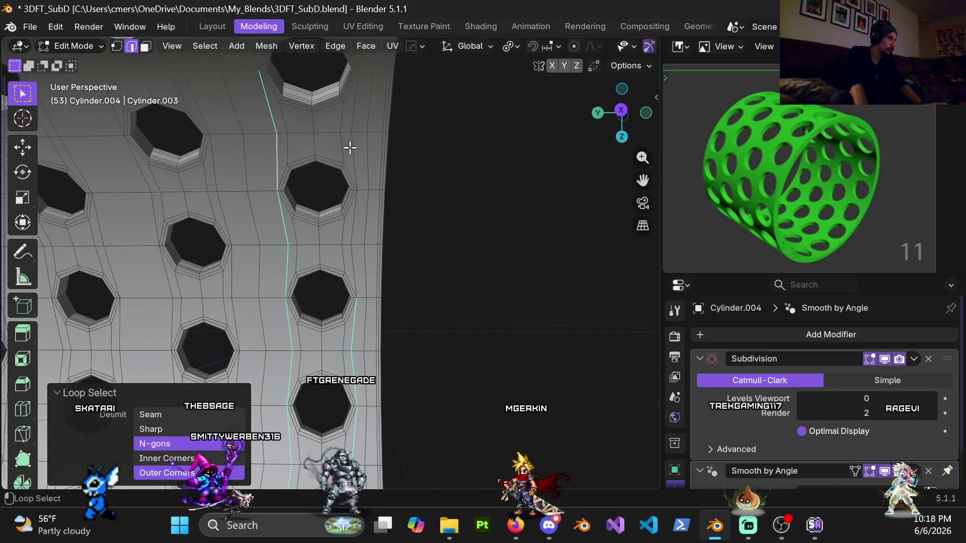
alt+shift+click(340, 183)
middle_drag(356, 284, 378, 277)
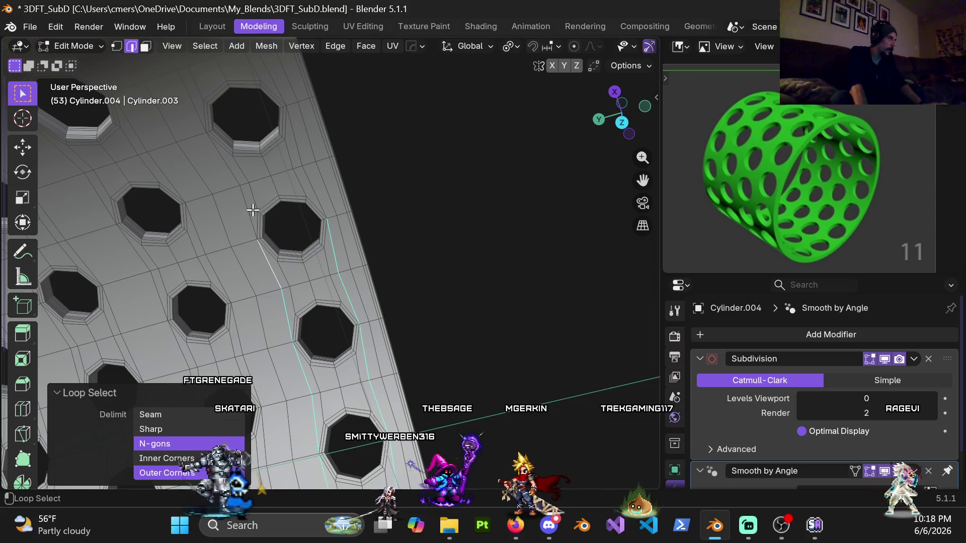
shift+middle_drag(306, 177, 263, 243)
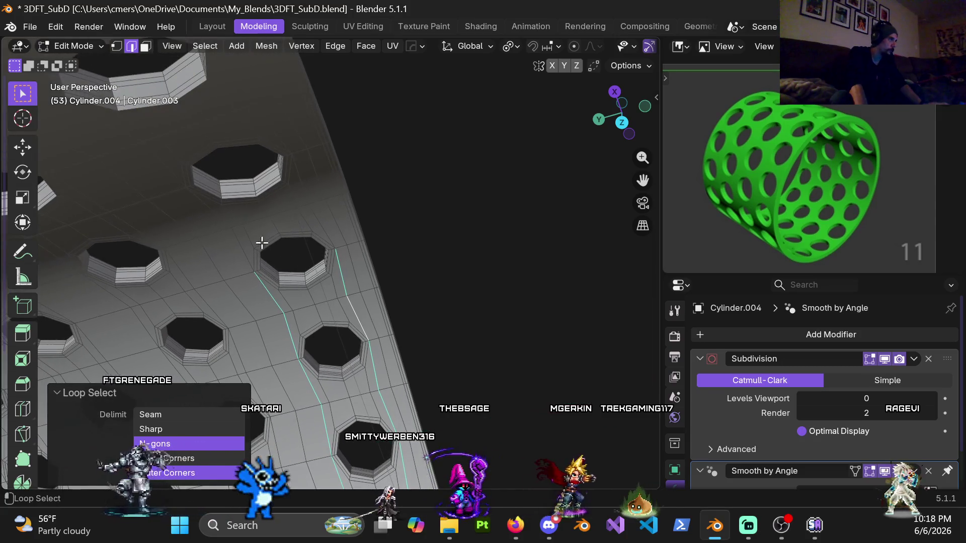
middle_drag(316, 217, 253, 256)
alt+shift+click(305, 274)
Add further edge loops to the selection and dissolve them, vertices included
mouse_move(269, 382)
shift+middle_down()
mouse_move(242, 352)
mouse_move(205, 267)
shift+middle_up()
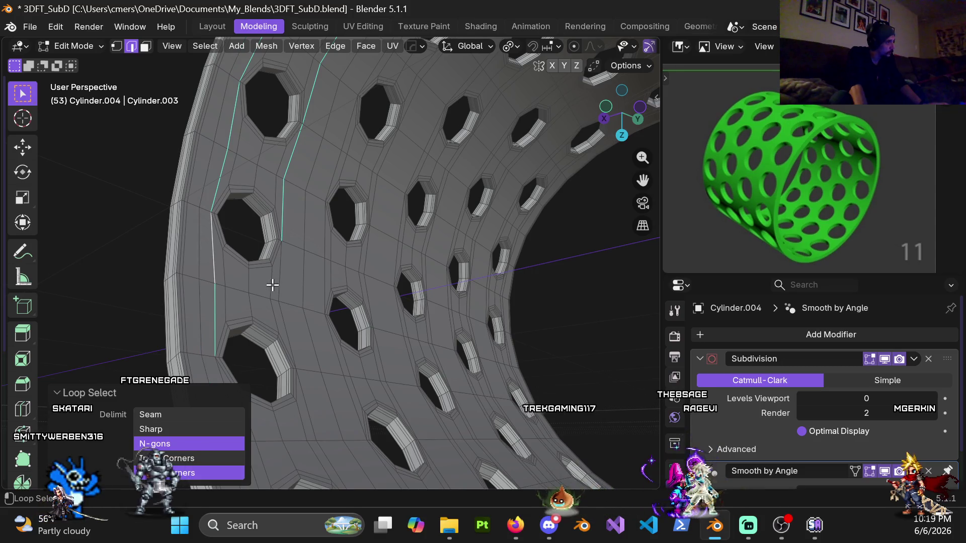
mouse_move(280, 347)
middle_down()
mouse_move(294, 420)
mouse_move(317, 426)
mouse_move(318, 394)
mouse_move(292, 325)
middle_up()
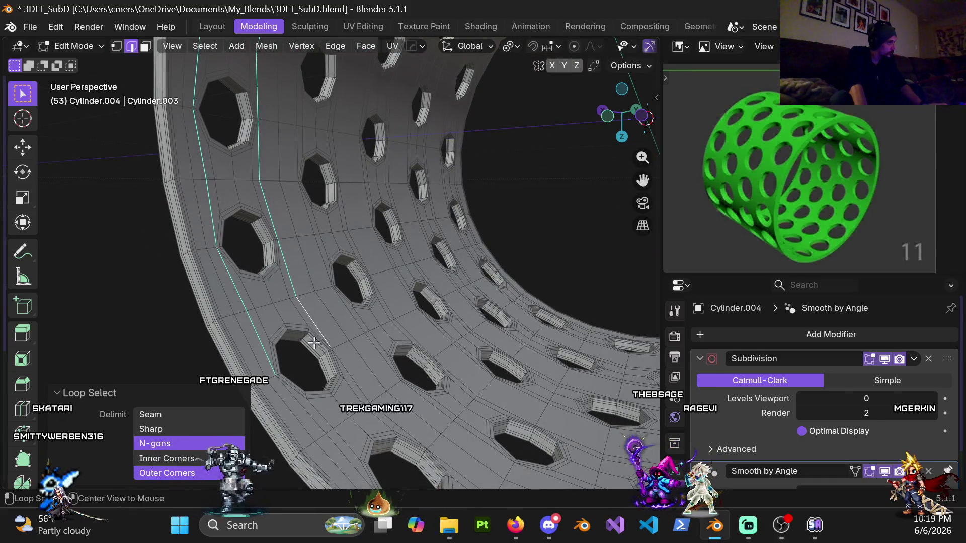
alt+shift+click(347, 375)
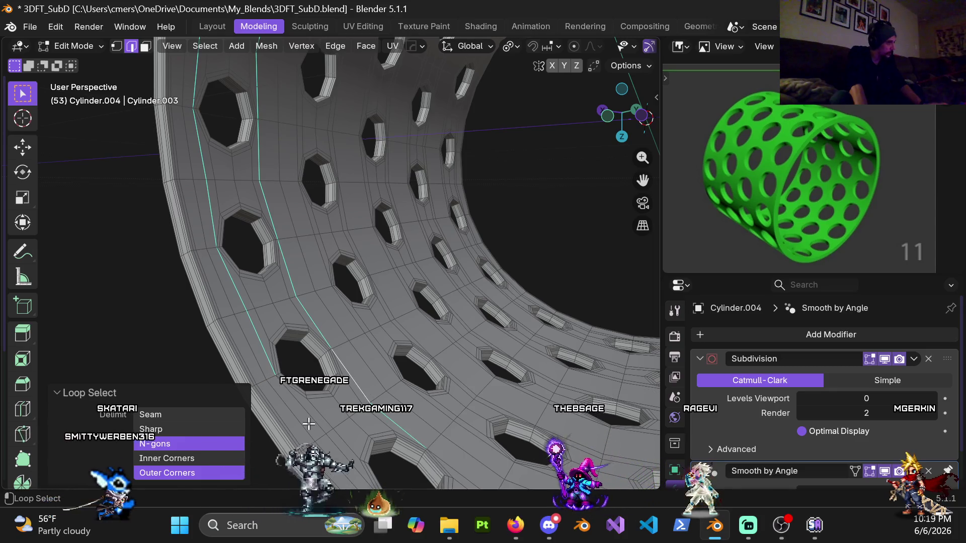
mouse_move(334, 421)
middle_down()
mouse_move(371, 352)
mouse_move(352, 356)
mouse_move(369, 411)
mouse_move(360, 318)
middle_up()
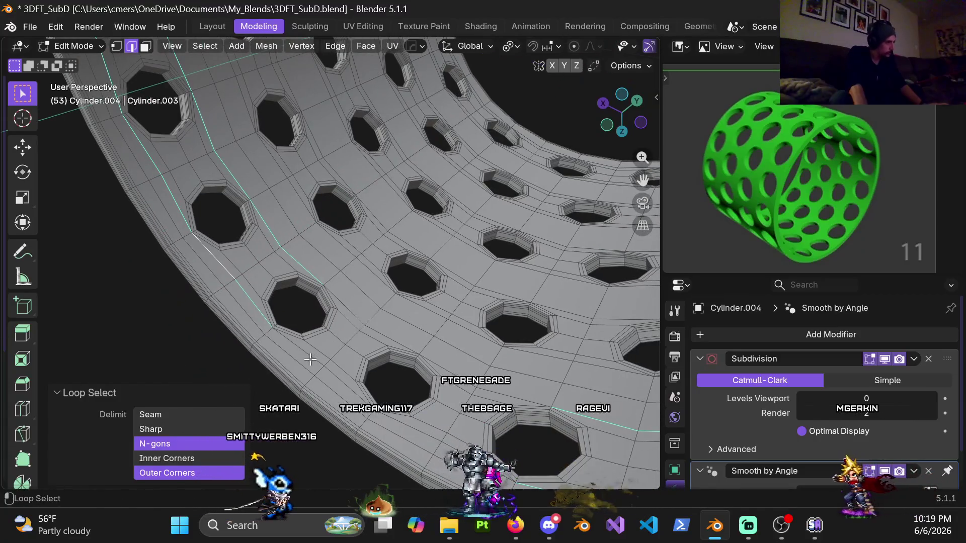
alt+shift+click(361, 323)
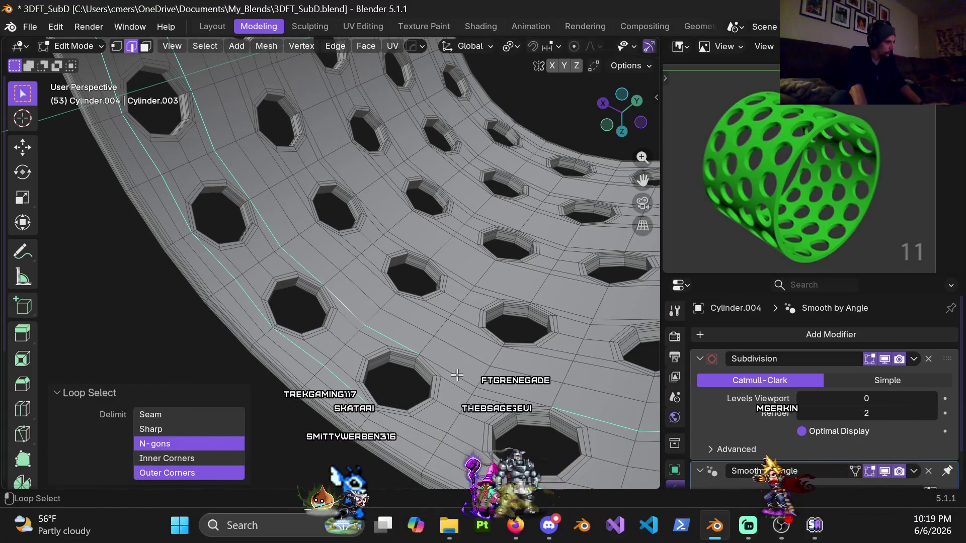
mouse_move(457, 375)
middle_down()
mouse_move(357, 308)
mouse_move(451, 291)
mouse_move(426, 291)
middle_up()
key(x)
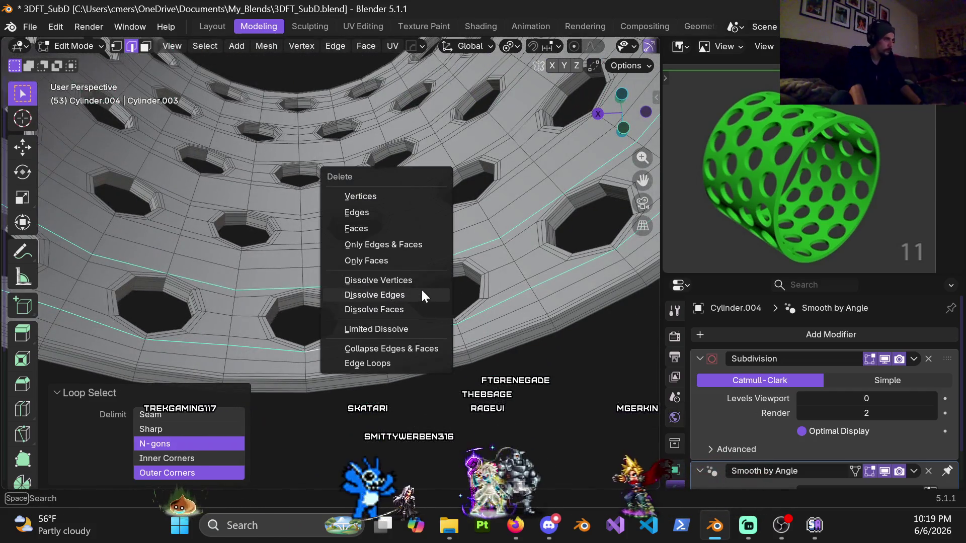
click(423, 294)
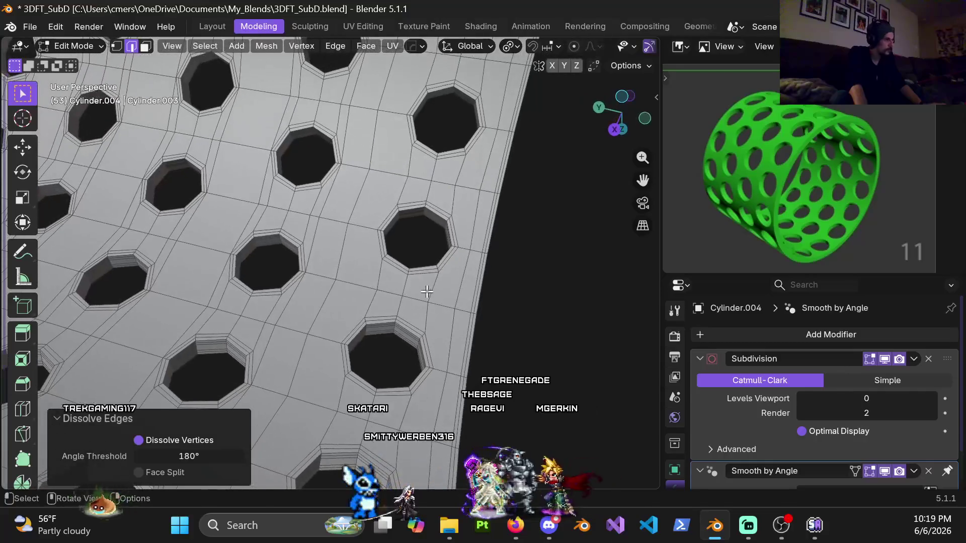
Switch to wireframe and select four short edges between neighbouring holes
click(383, 280)
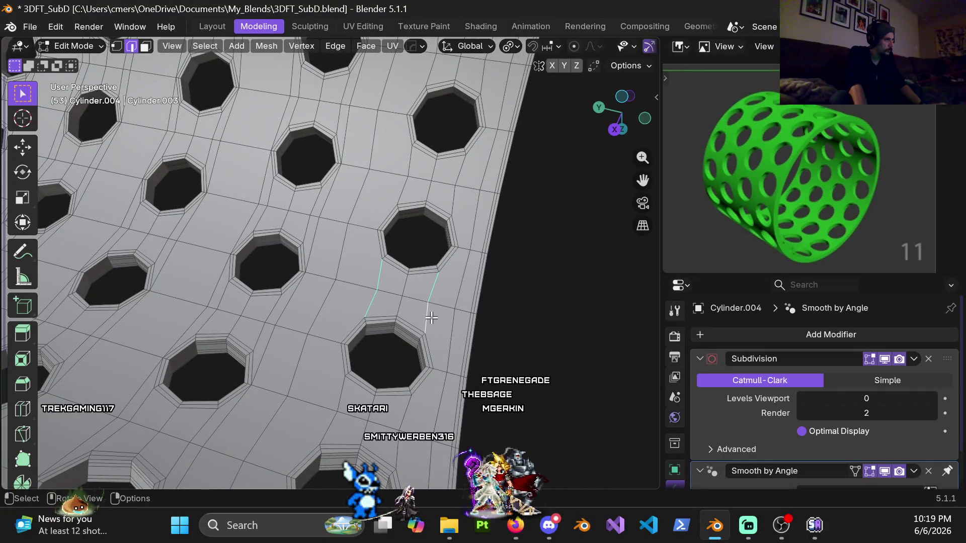
key(shift+z)
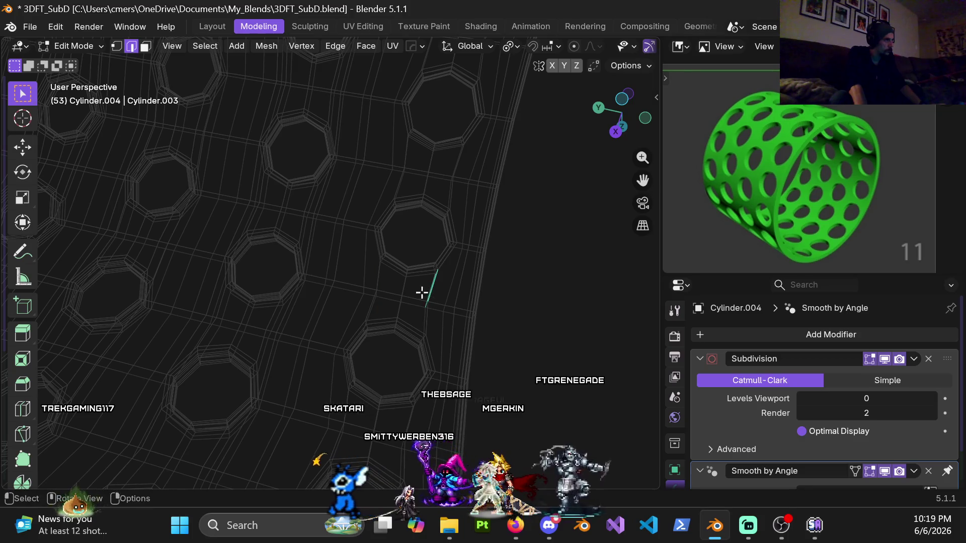
shift+click(366, 306)
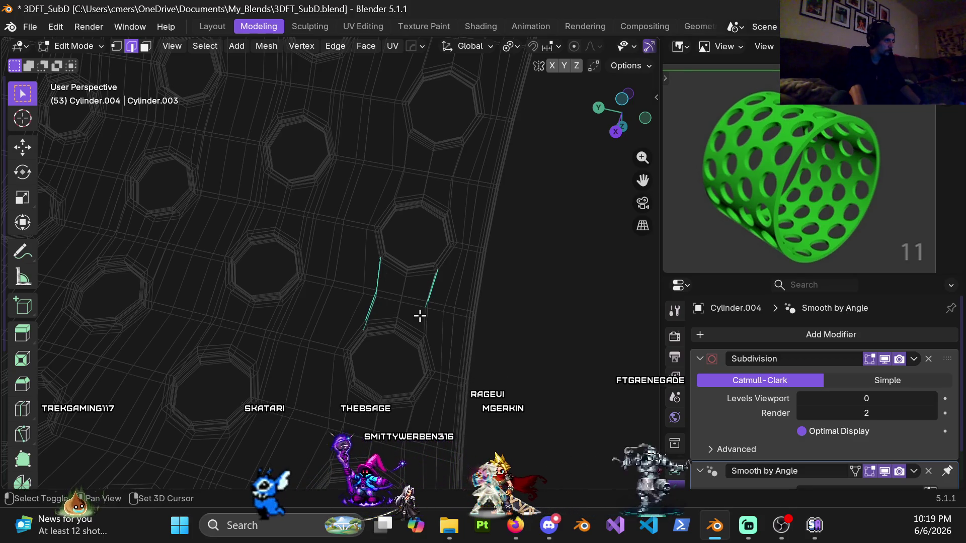
shift+middle_drag(436, 269, 427, 308)
shift+click(392, 230)
shift+click(382, 252)
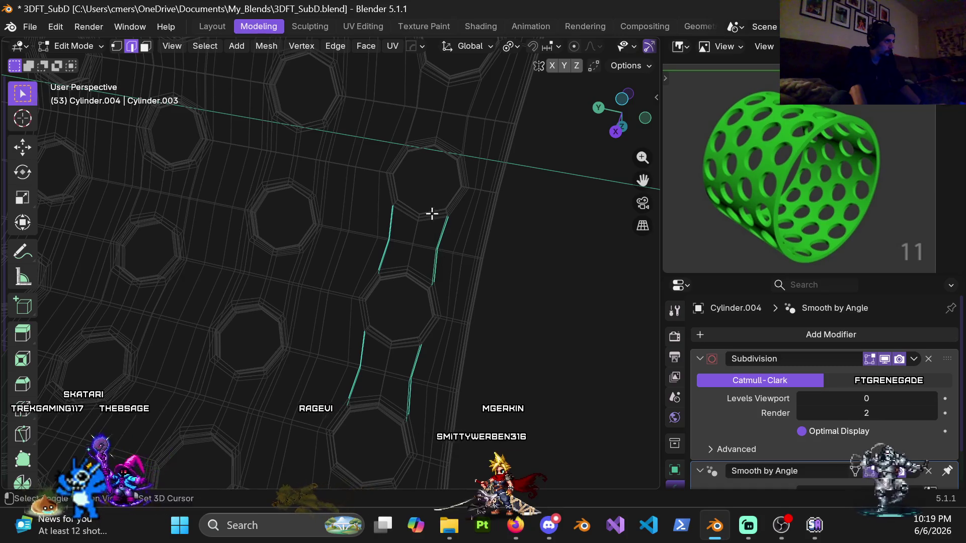
middle_drag(433, 213, 414, 218)
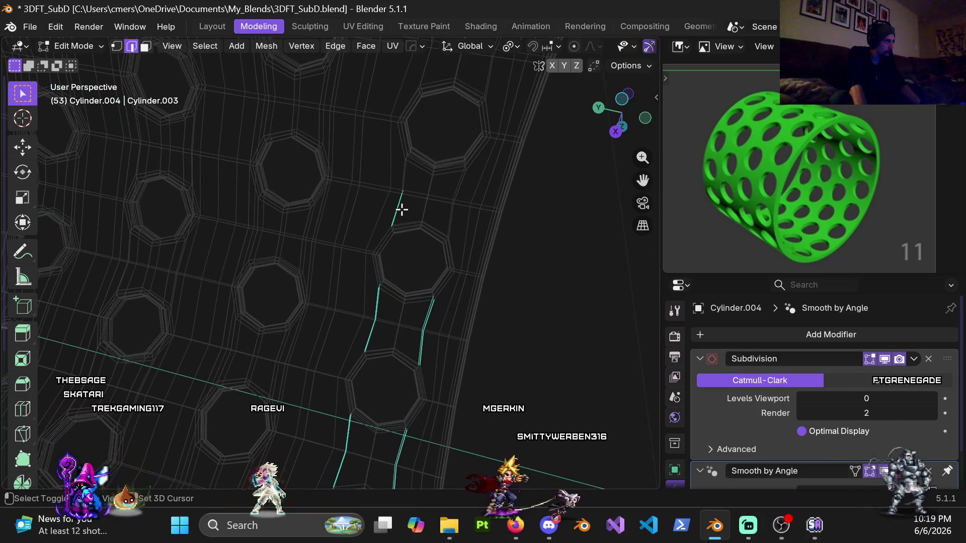